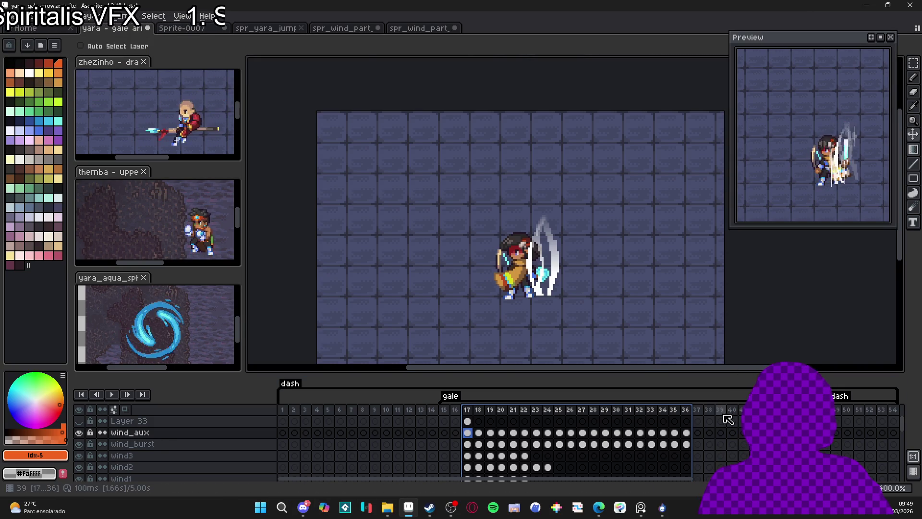
Step: Step between frames 36 and 37 of the Aseprite animation
click(698, 412)
click(709, 416)
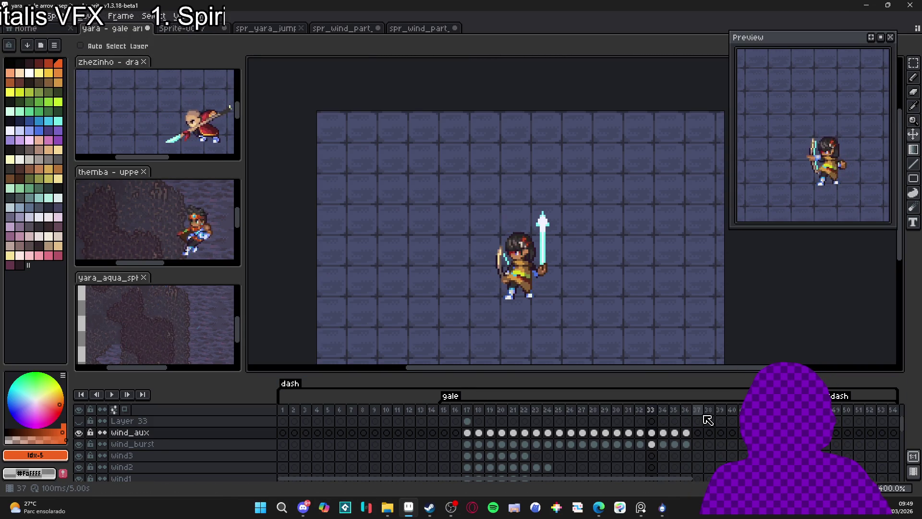
key(Left)
key(Left)
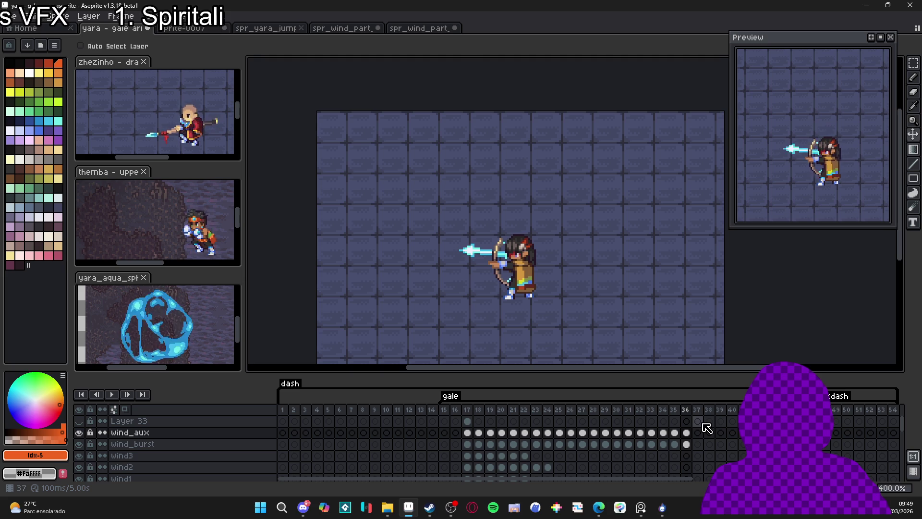
click(702, 431)
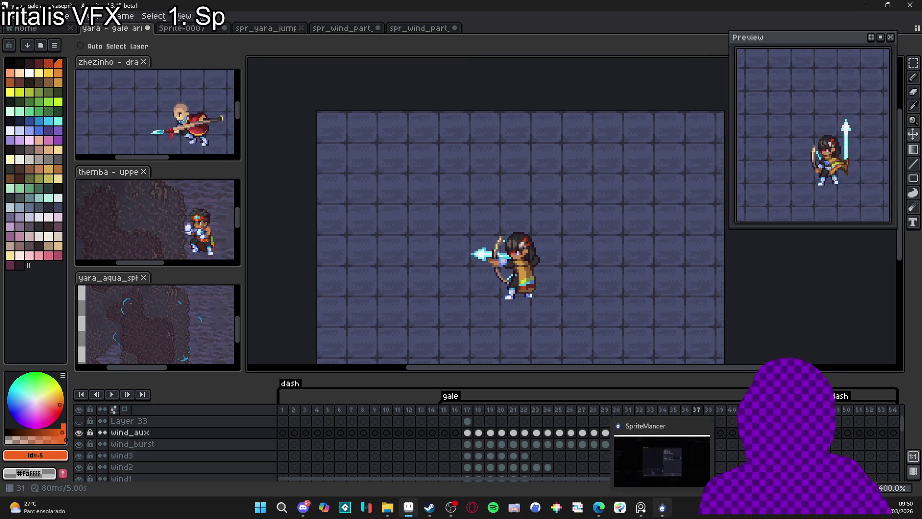
Step: In SpriteMancer, close the render result and show Emitter 2's spawn properties
click(663, 514)
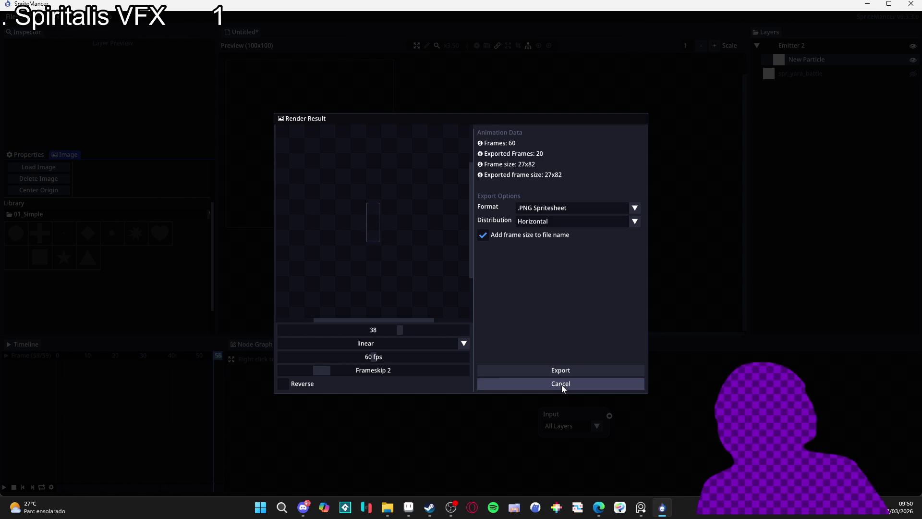
click(562, 384)
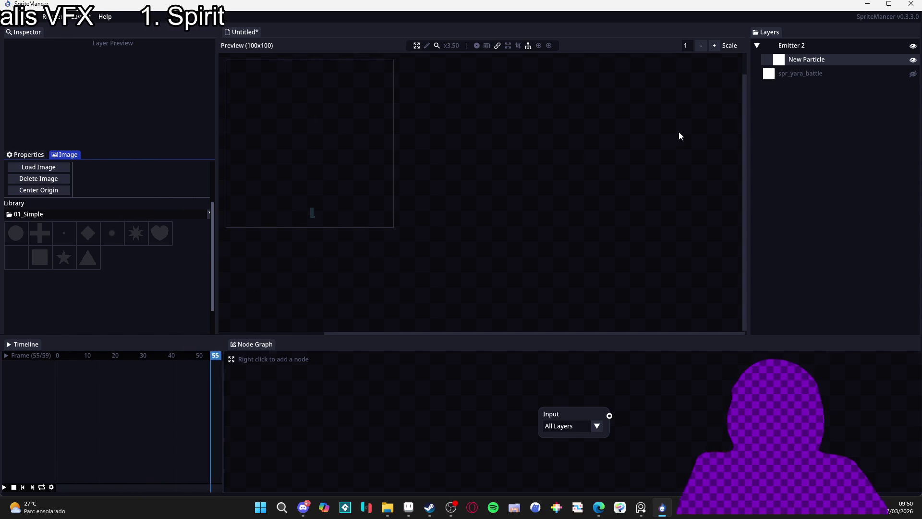
click(800, 45)
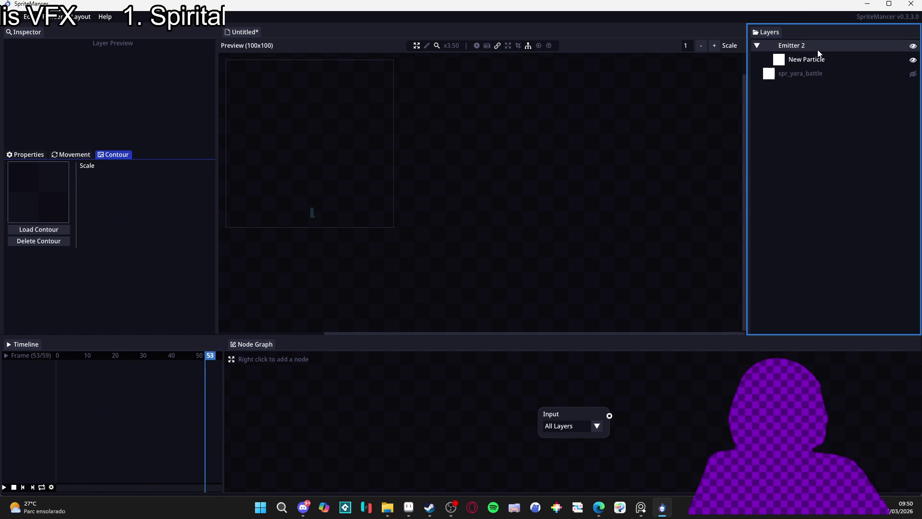
click(28, 155)
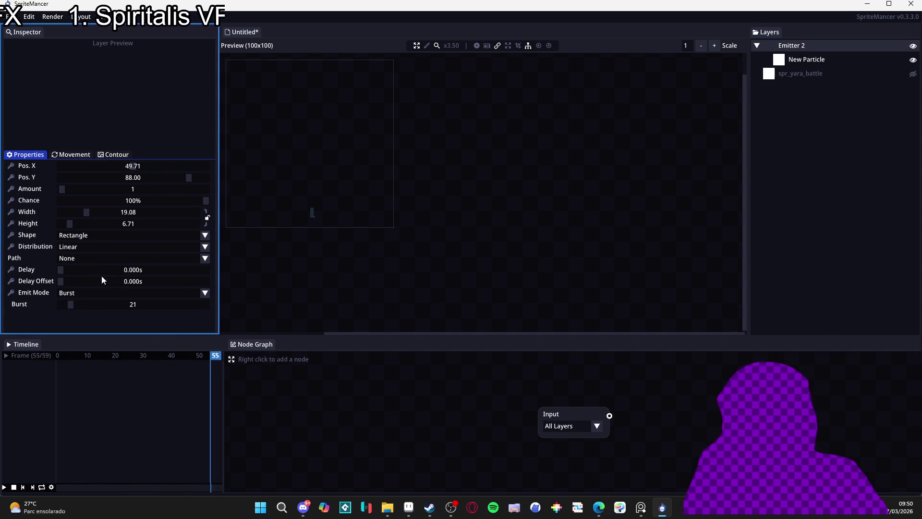
click(99, 245)
Step: Keep the Rectangle emitter shape and shrink its area to 2.12 by 0.35
click(100, 245)
click(100, 235)
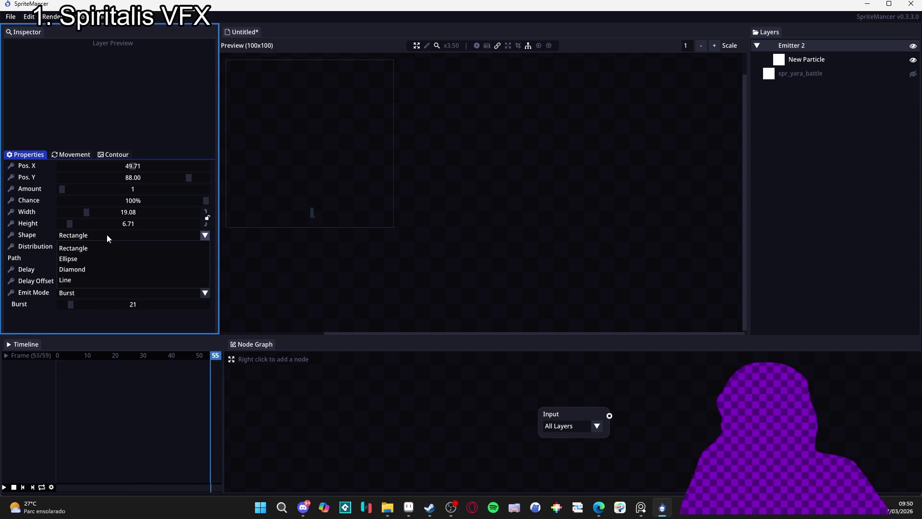
click(89, 236)
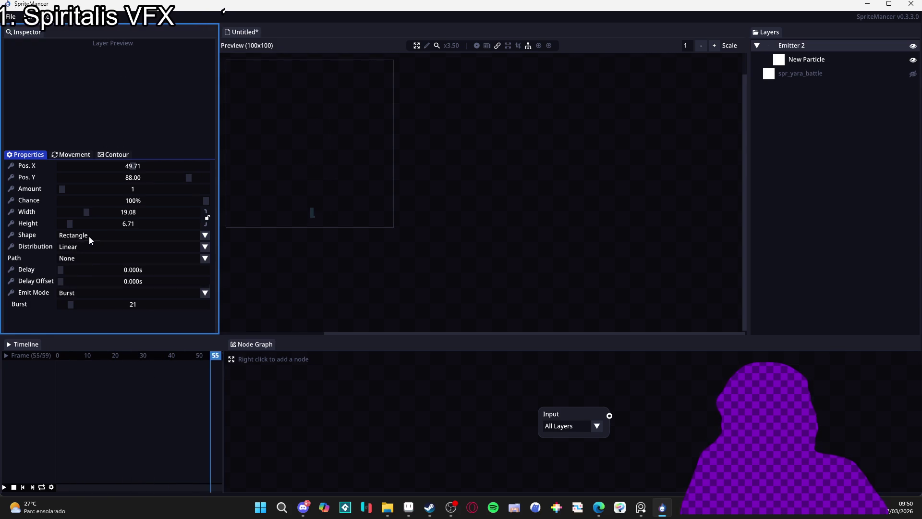
drag(86, 212, 60, 212)
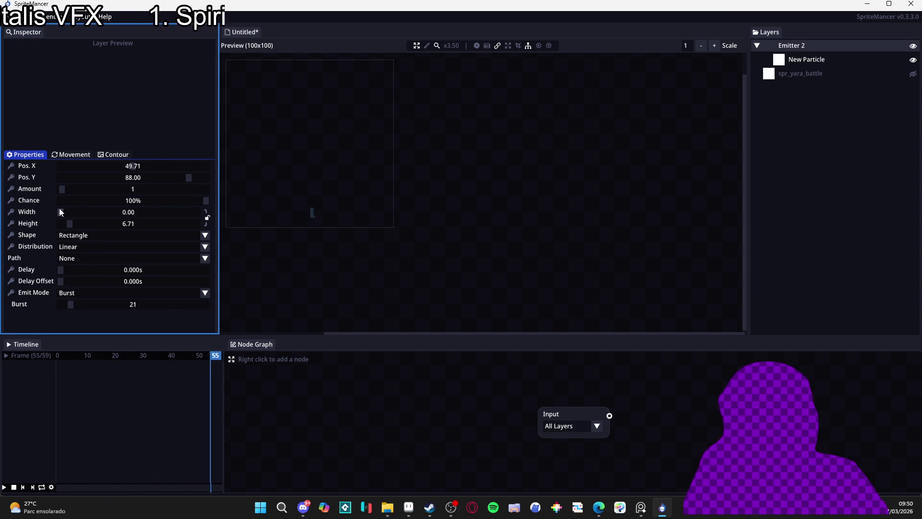
mouse_move(68, 223)
mouse_down()
mouse_move(51, 223)
mouse_move(64, 213)
mouse_up()
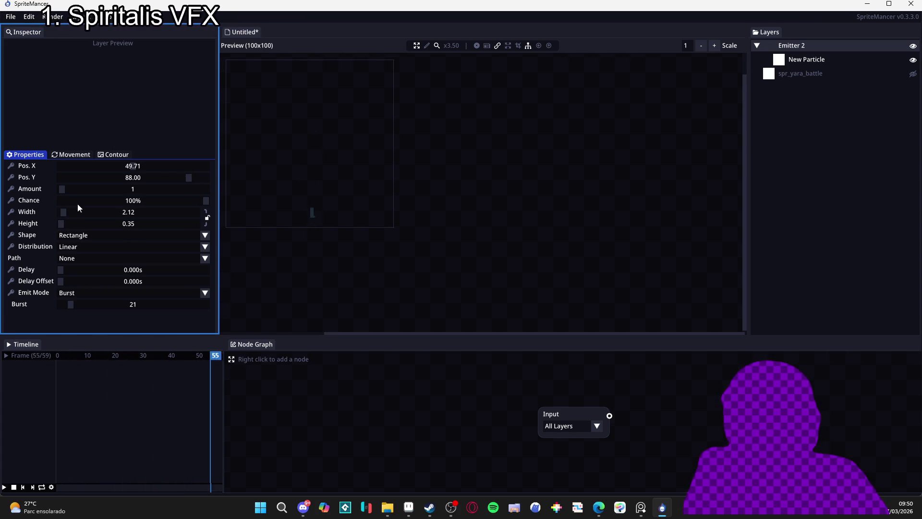
click(809, 59)
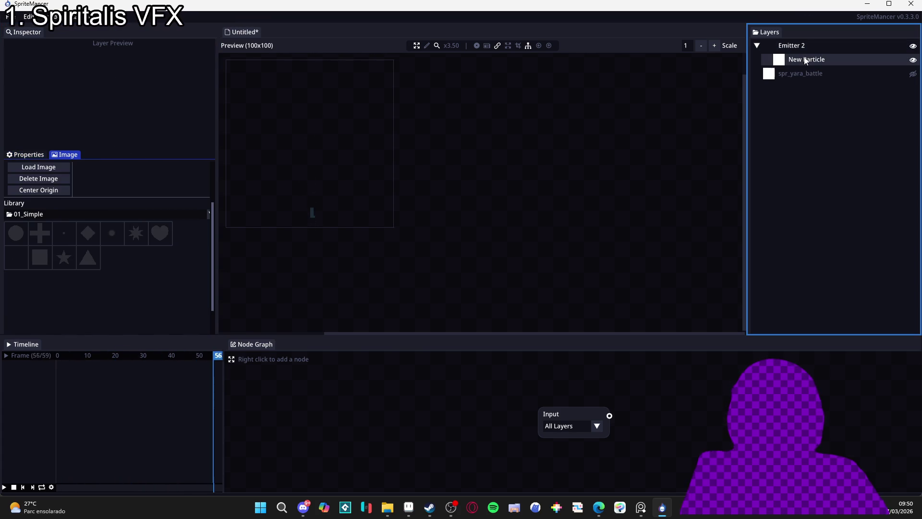
Step: Set New Particle's direction range to run from 63.56 to 107.96
click(27, 155)
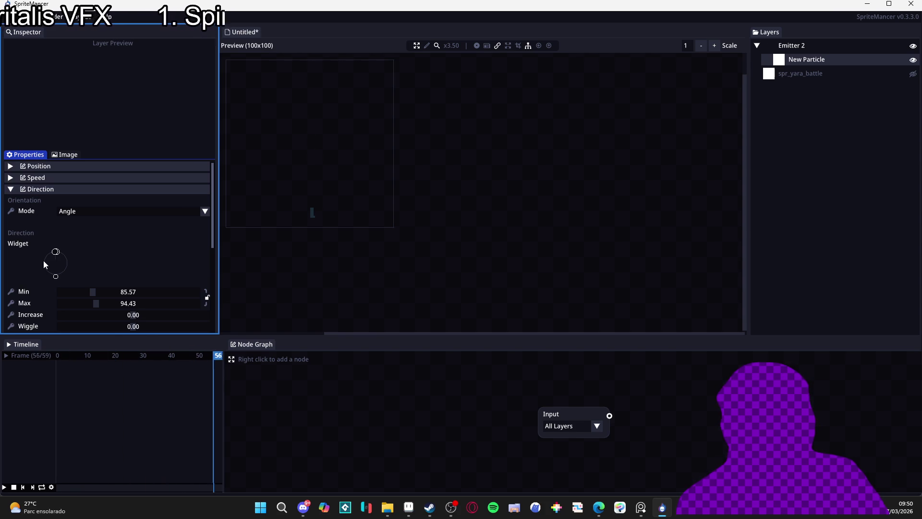
mouse_move(56, 252)
mouse_down()
mouse_move(53, 271)
mouse_move(56, 259)
mouse_move(33, 262)
mouse_move(54, 244)
mouse_move(70, 261)
mouse_move(50, 293)
mouse_move(108, 293)
mouse_move(82, 304)
mouse_move(118, 303)
mouse_up()
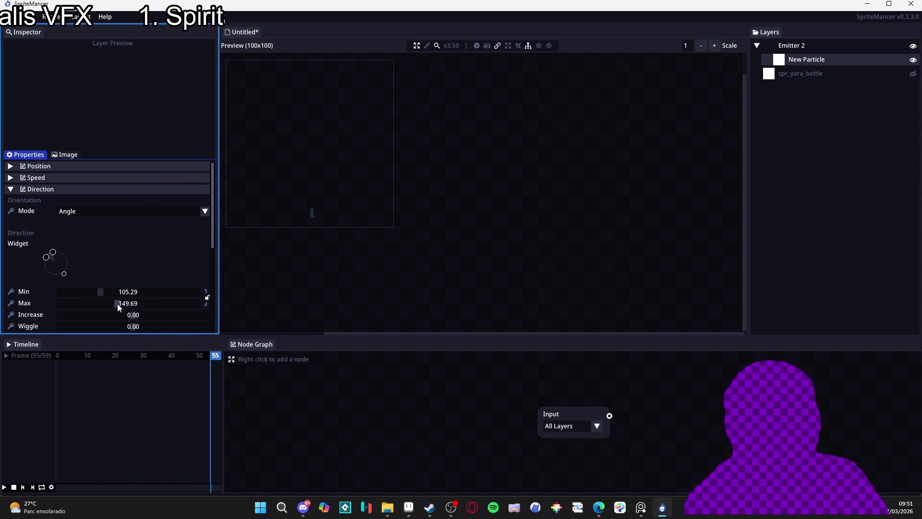
drag(64, 277, 56, 283)
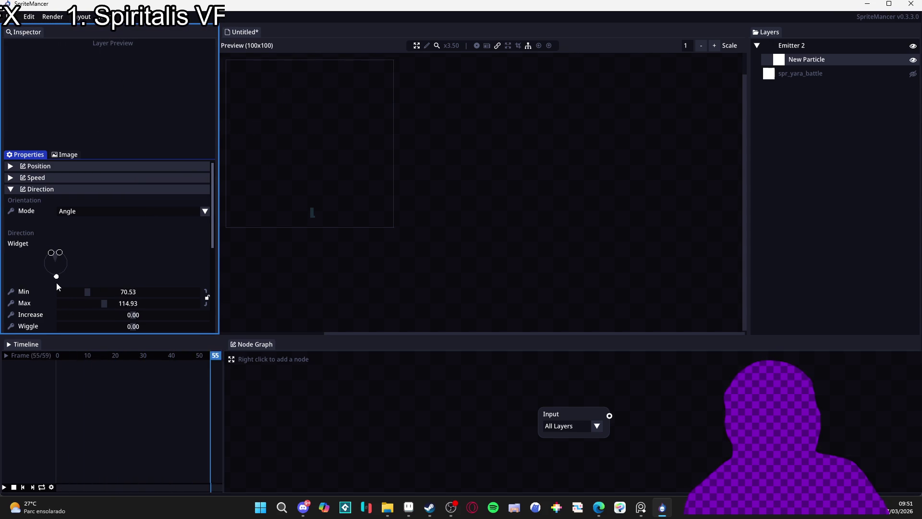
drag(56, 282, 53, 288)
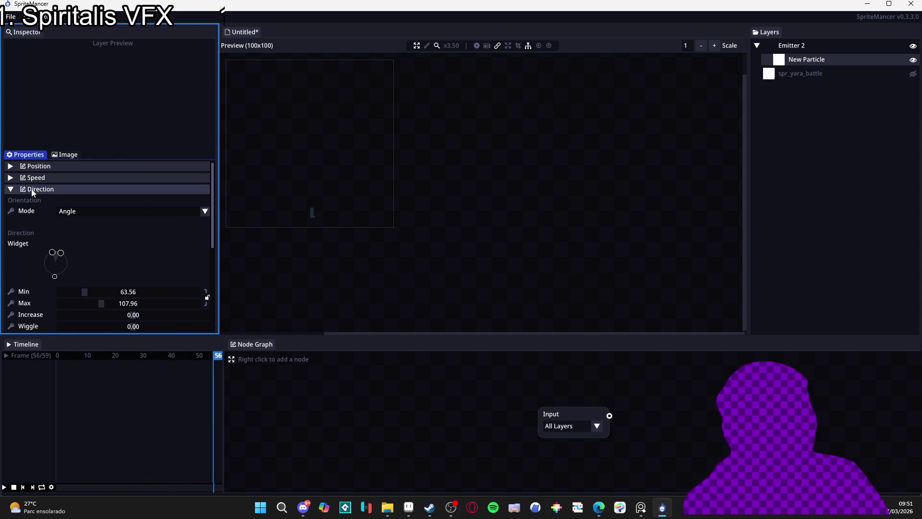
Step: Keep orientation on Angle with angle increase -0.20, then collapse Direction and Speed
scroll(35, 228, down, 5)
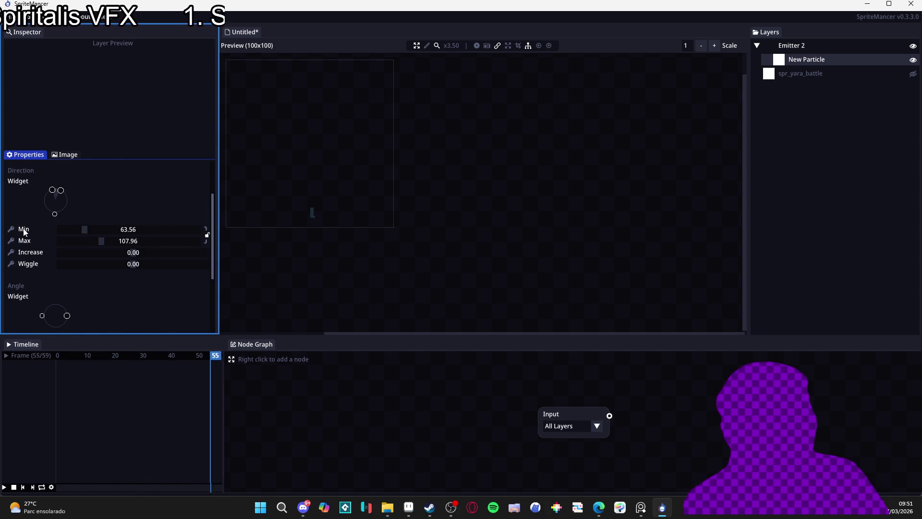
scroll(119, 305, down, 1)
scroll(118, 264, down, 1)
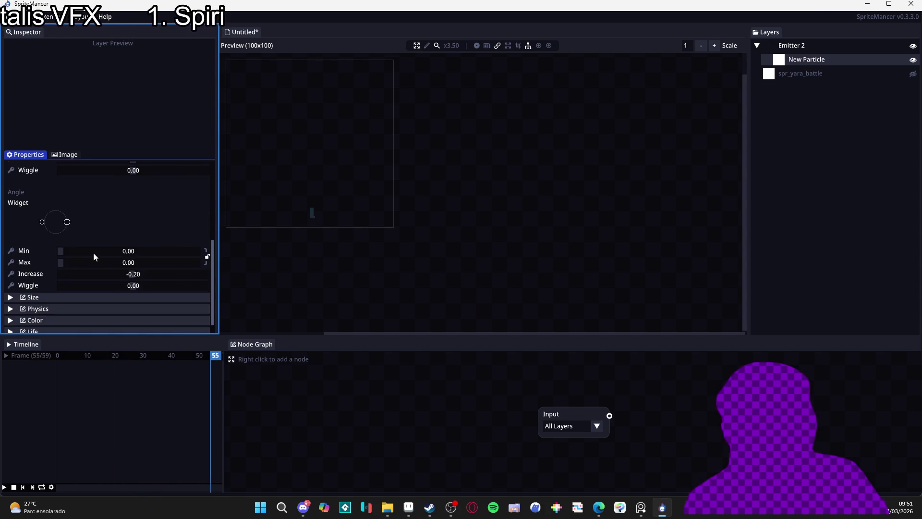
scroll(33, 256, up, 2)
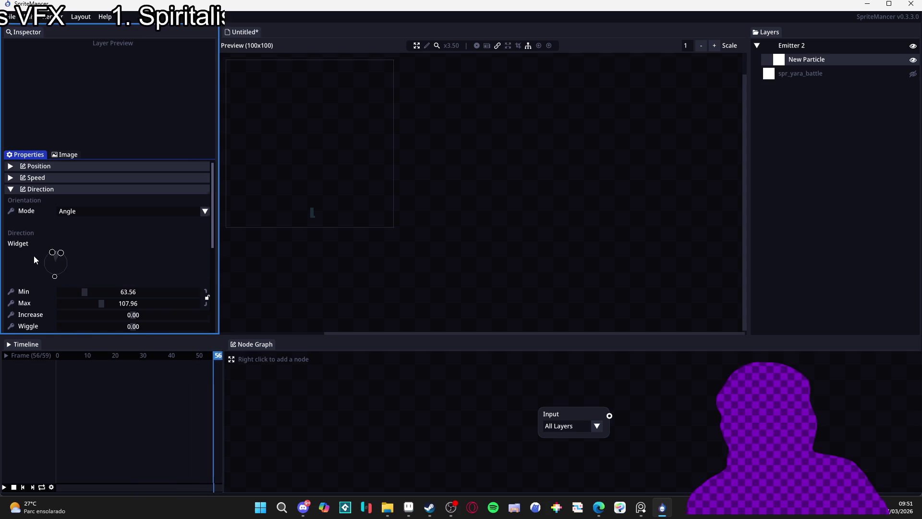
click(83, 212)
click(88, 234)
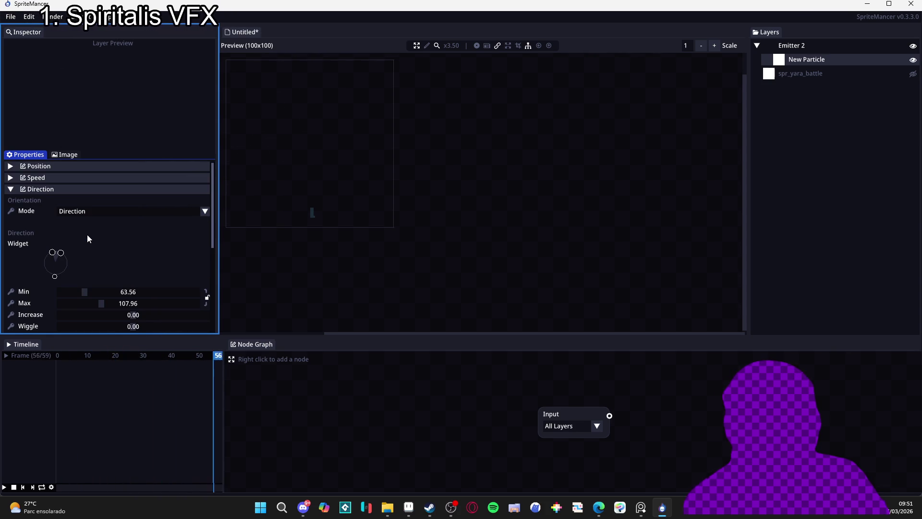
click(79, 212)
click(73, 223)
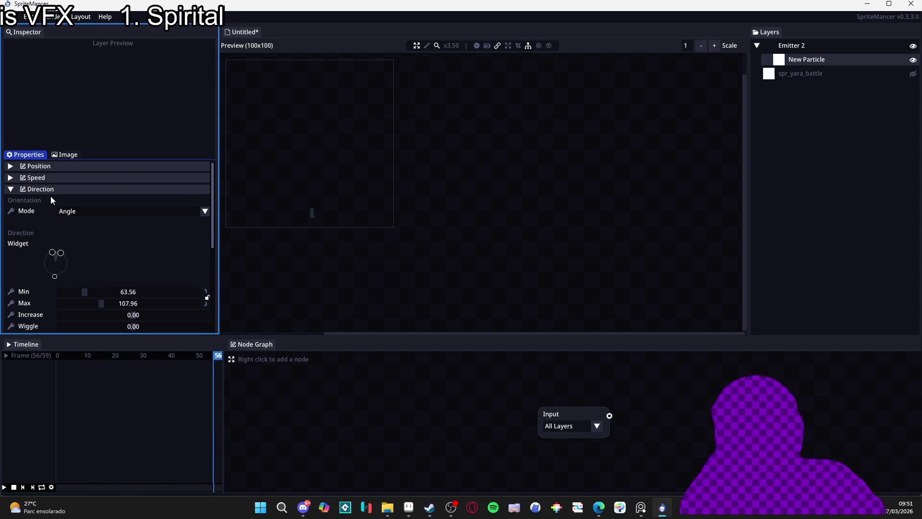
click(54, 181)
click(53, 181)
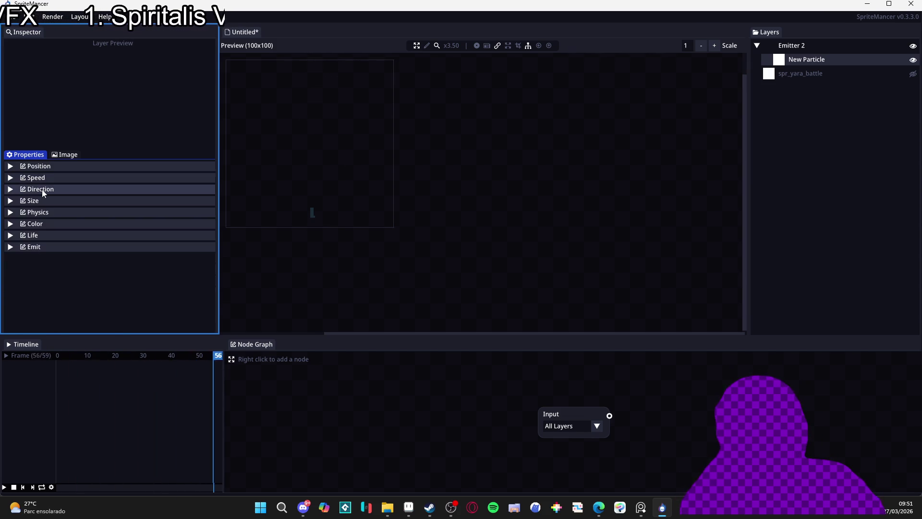
Step: Orient New Particle along its direction, shifting the range to 64.48–108.88
click(42, 189)
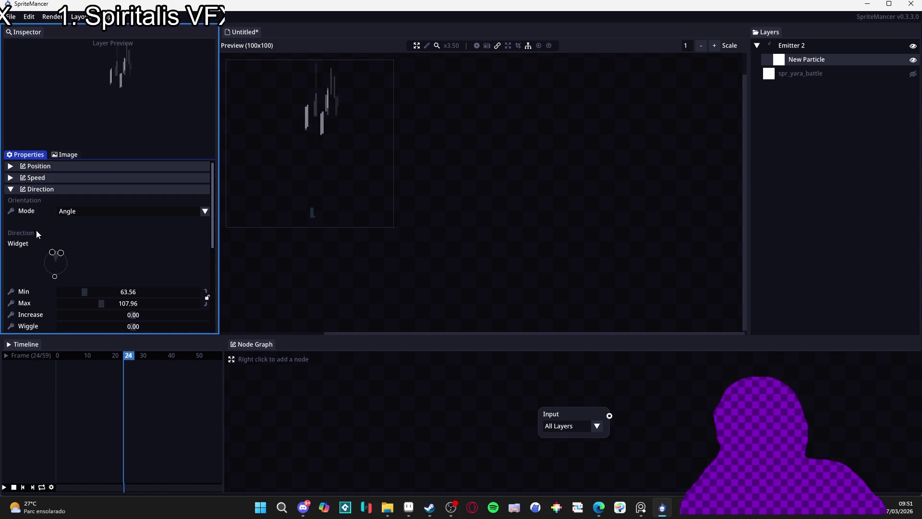
click(96, 210)
click(82, 232)
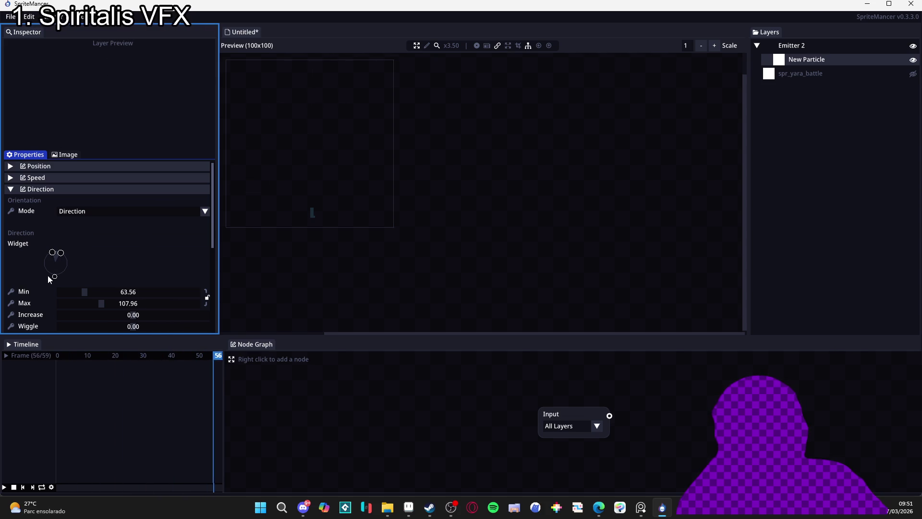
mouse_move(47, 275)
mouse_down()
mouse_move(64, 261)
mouse_move(42, 261)
mouse_move(46, 224)
mouse_move(54, 278)
mouse_up()
click(64, 188)
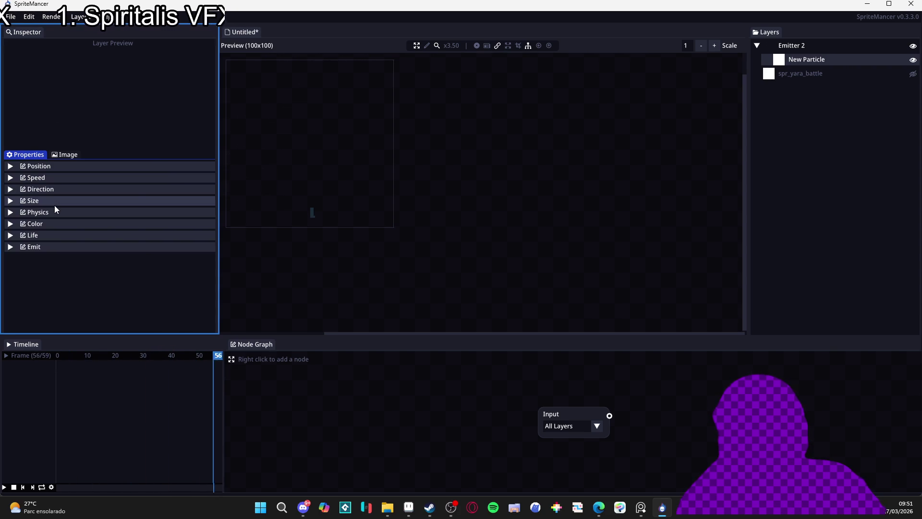
Step: Scale the particles to 1.61 on X and 0.30 on Y
click(55, 204)
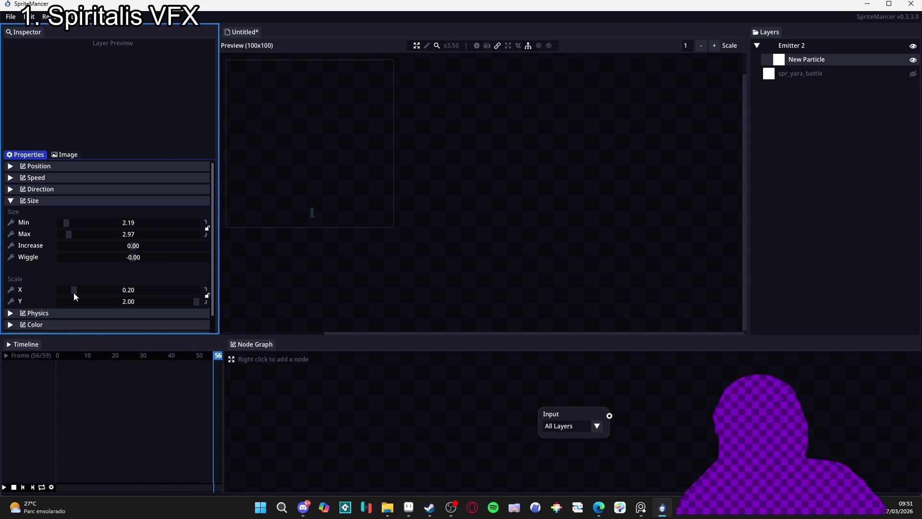
mouse_move(72, 289)
mouse_down()
mouse_move(208, 291)
mouse_move(28, 315)
mouse_move(73, 312)
mouse_up()
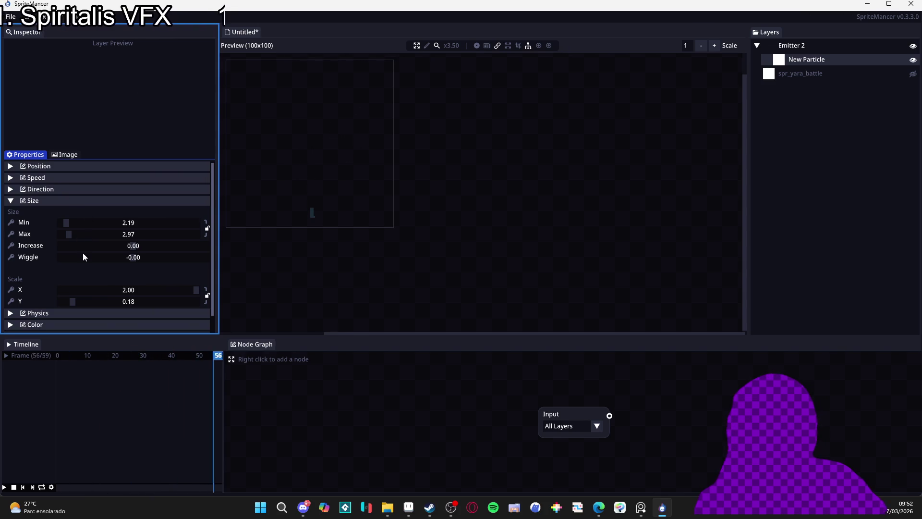
drag(78, 302, 81, 301)
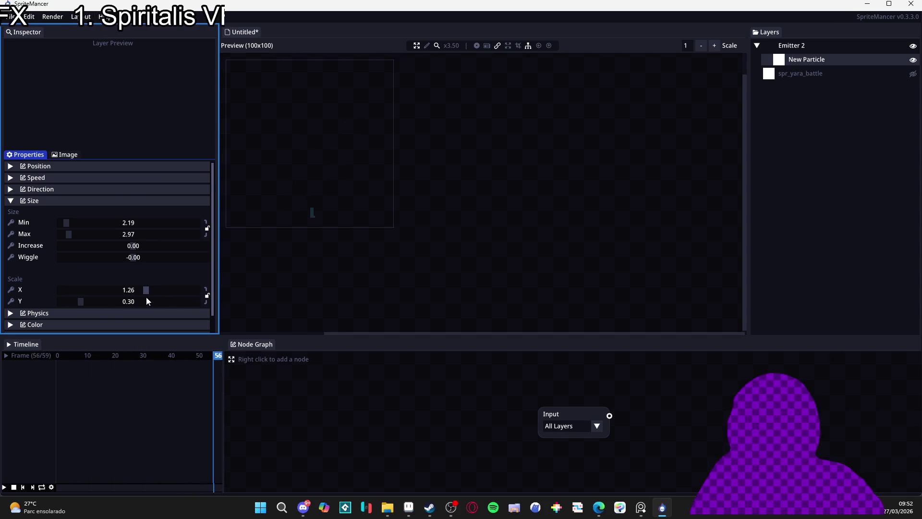
mouse_move(146, 294)
mouse_down()
mouse_move(160, 295)
mouse_move(125, 292)
mouse_move(164, 302)
mouse_up()
click(57, 201)
Step: Rotate the direction range to 64.48–108.88 and show spr_yara_battle in the preview
click(43, 189)
drag(53, 279, 53, 295)
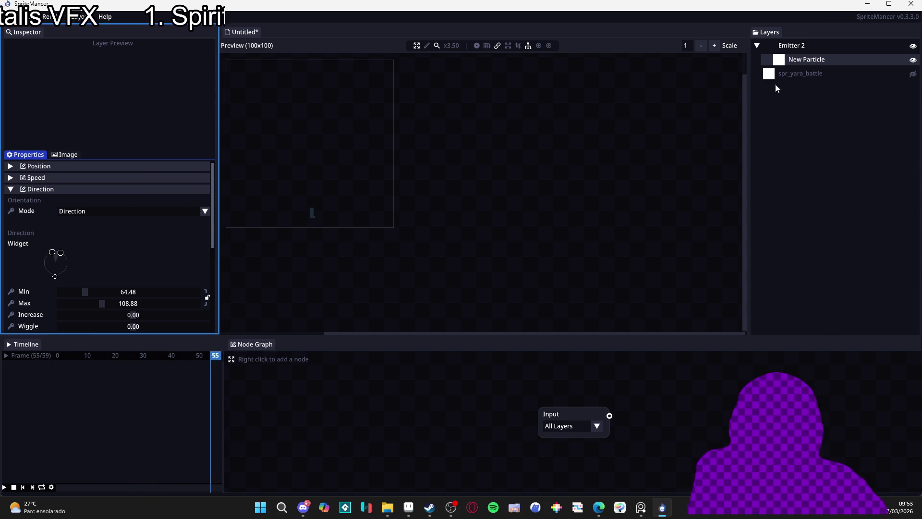
click(913, 74)
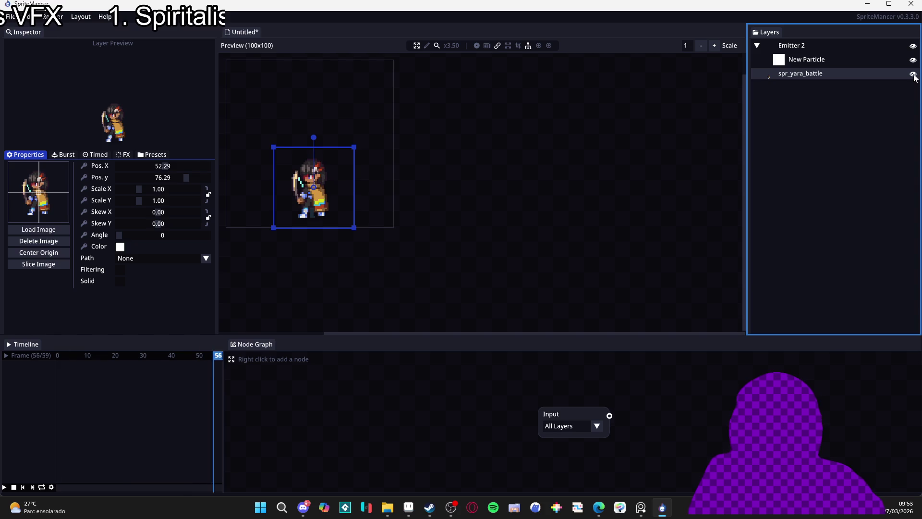
Step: Hide spr_yara_battle and export the animation as a horizontal 20-frame PNG sprite sheet
click(914, 75)
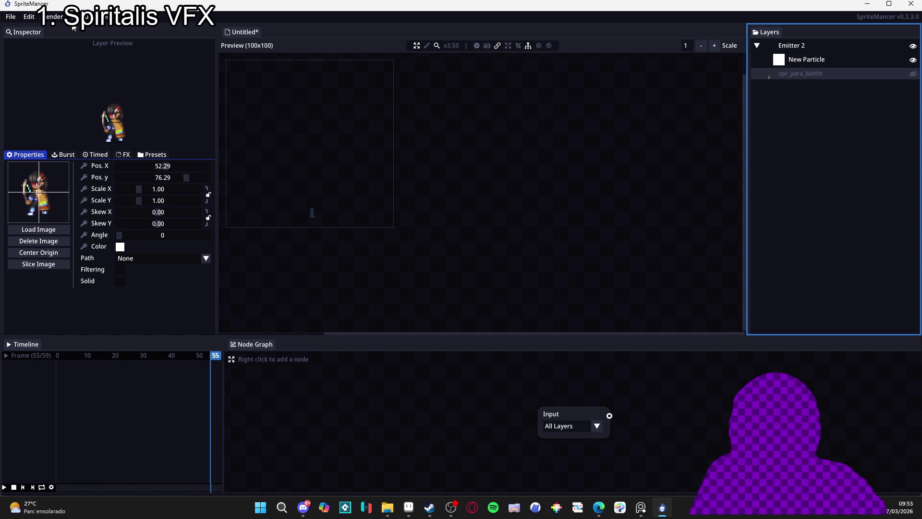
click(53, 16)
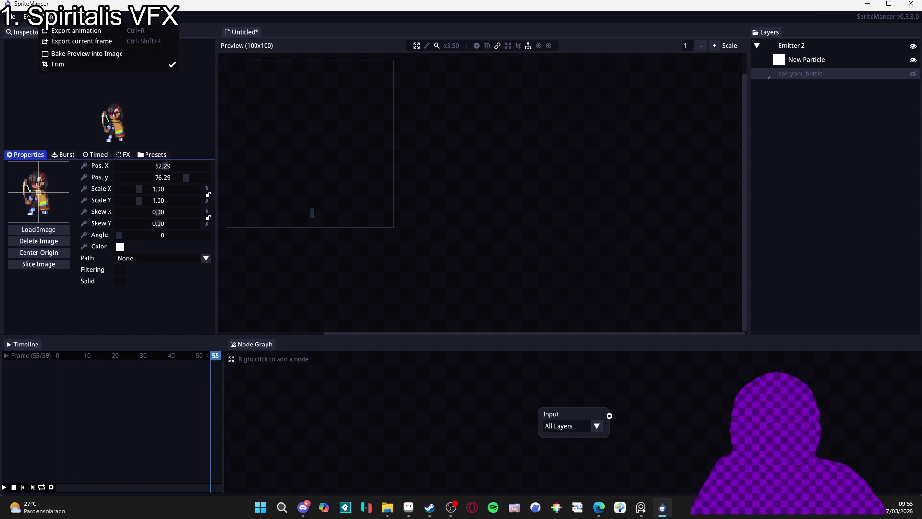
click(58, 29)
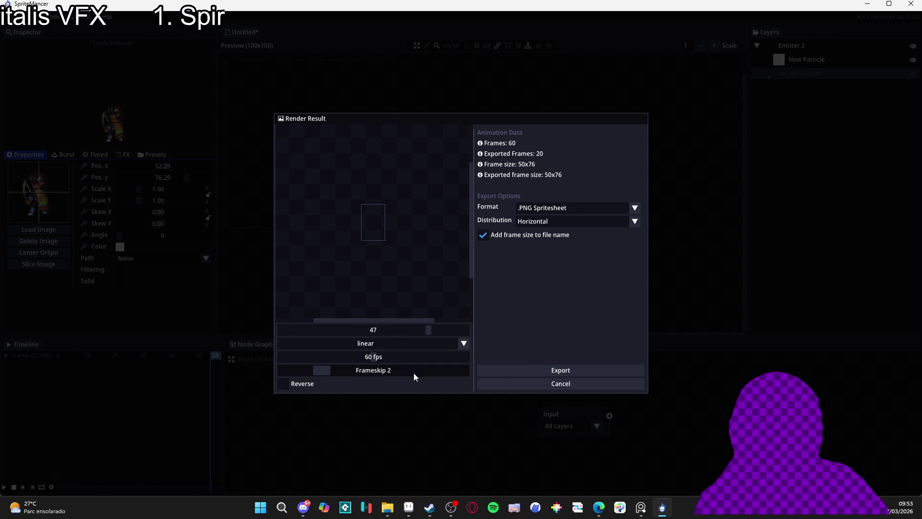
click(555, 371)
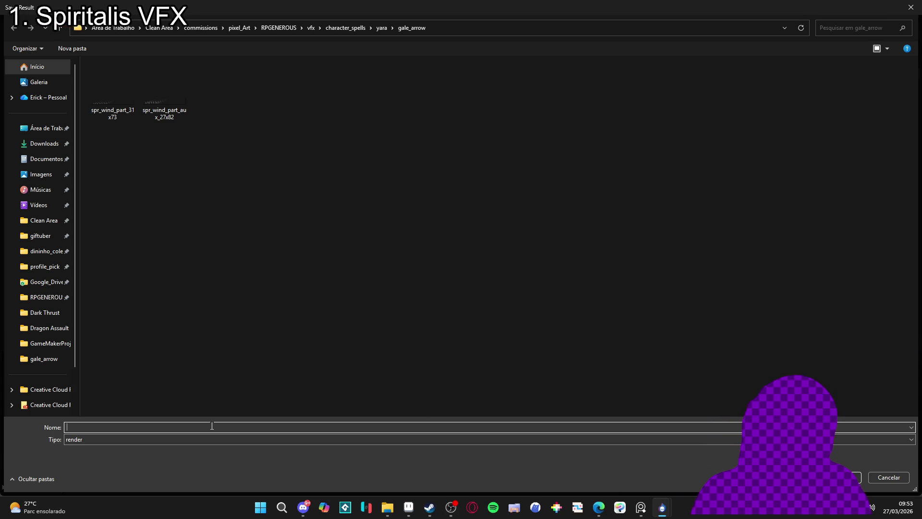
Step: Save the render as the spr_preparing_arrow sprite sheet in the gale_arrow folder
text(s)
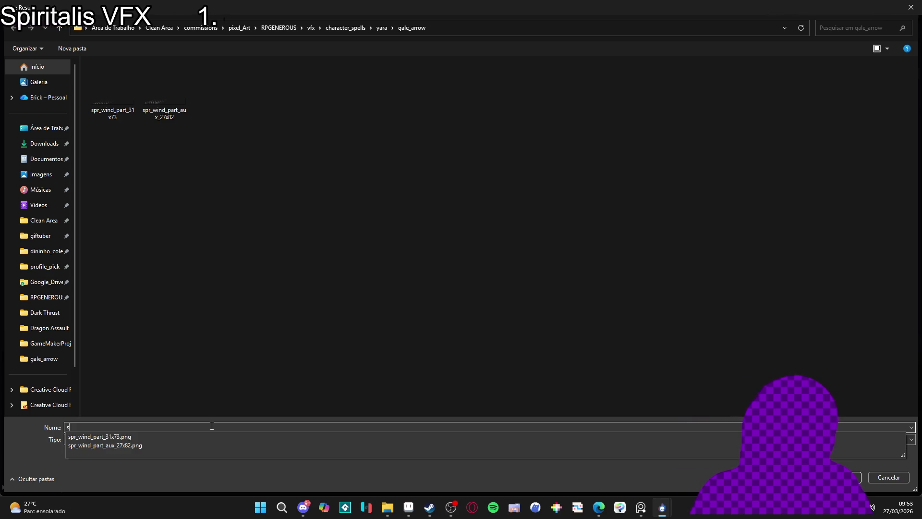
text(pr_window)
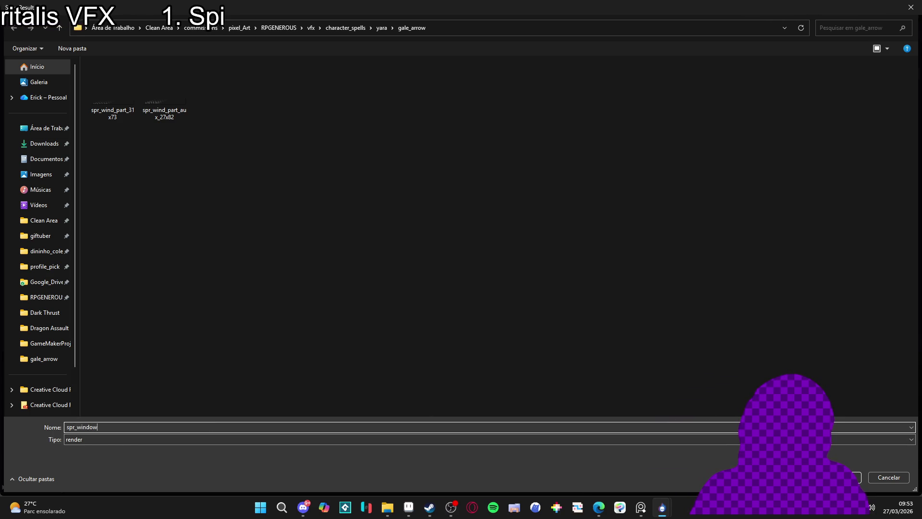
key(BackSpace)
key(BackSpace)
key(BackSpace)
key(BackSpace)
key(BackSpace)
key(BackSpace)
text(preparing_arr)
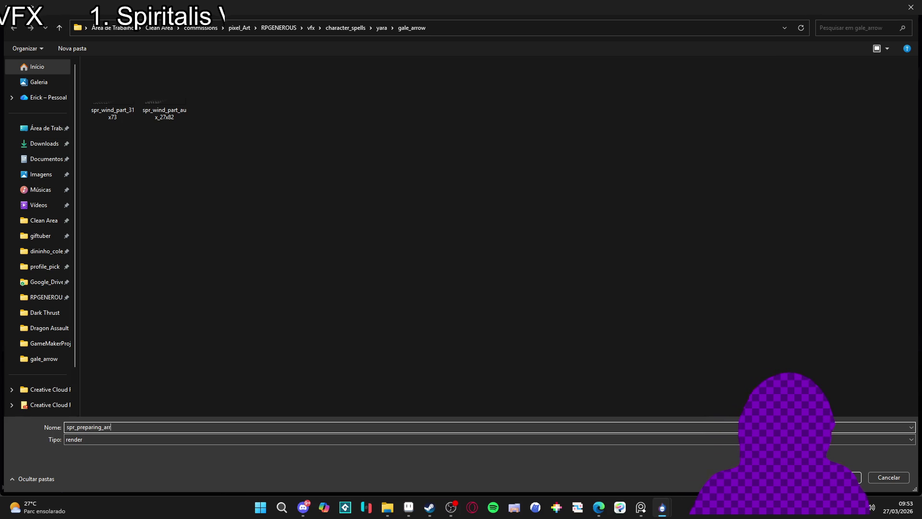
text(ow)
key(Return)
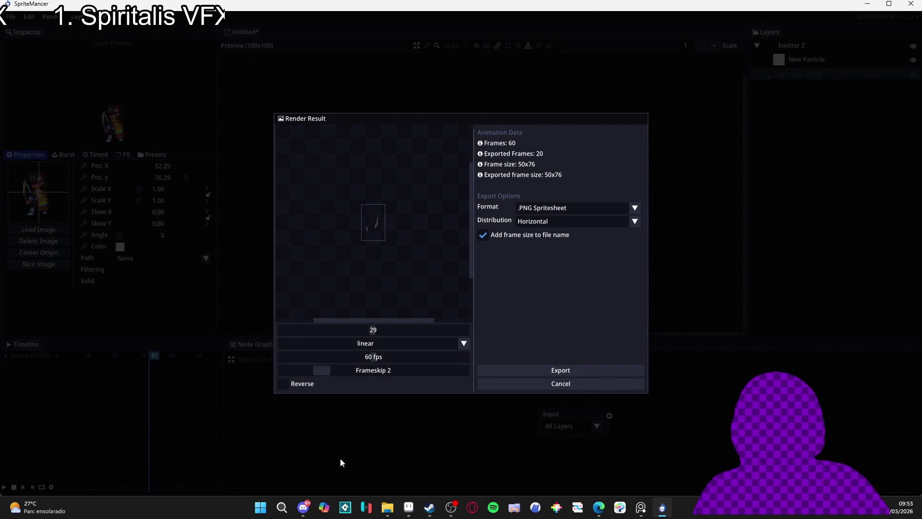
click(409, 508)
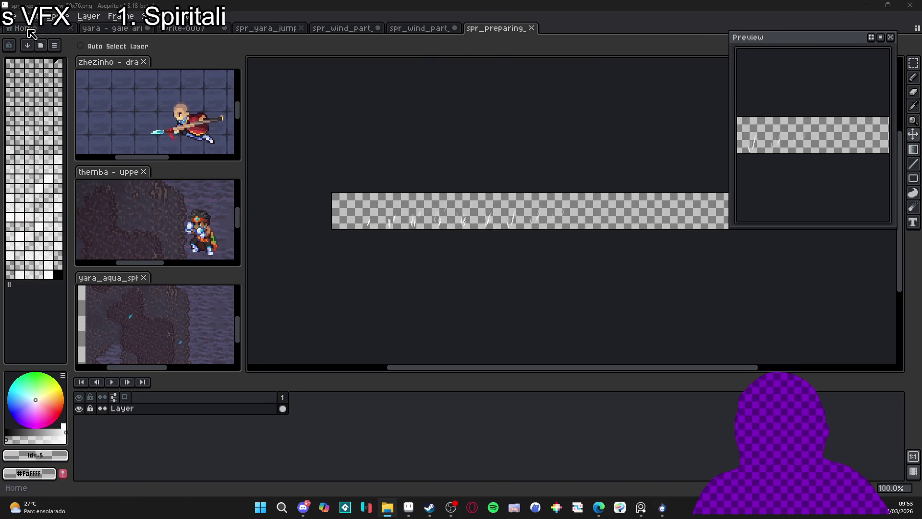
Step: Import spr_preparing_arrow_50x76.png as a sprite sheet of 20 frames at 50x76
click(10, 15)
mouse_move(103, 122)
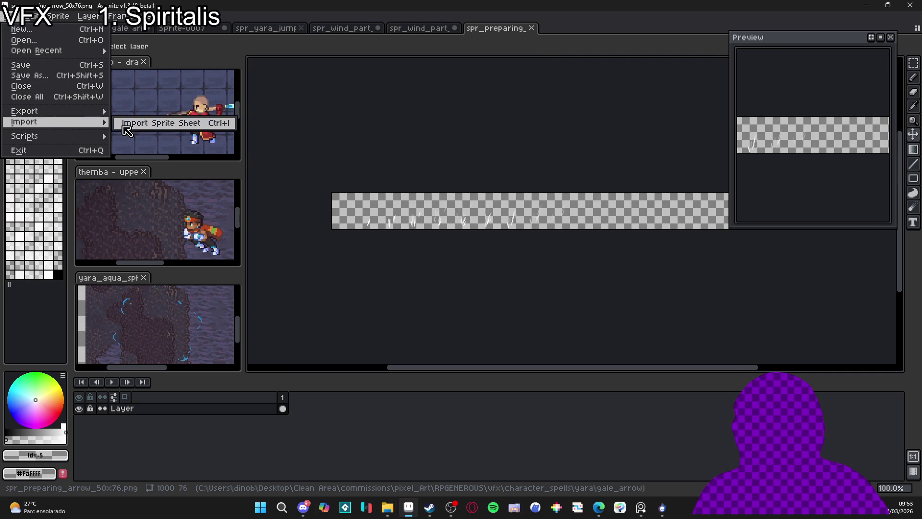
click(137, 122)
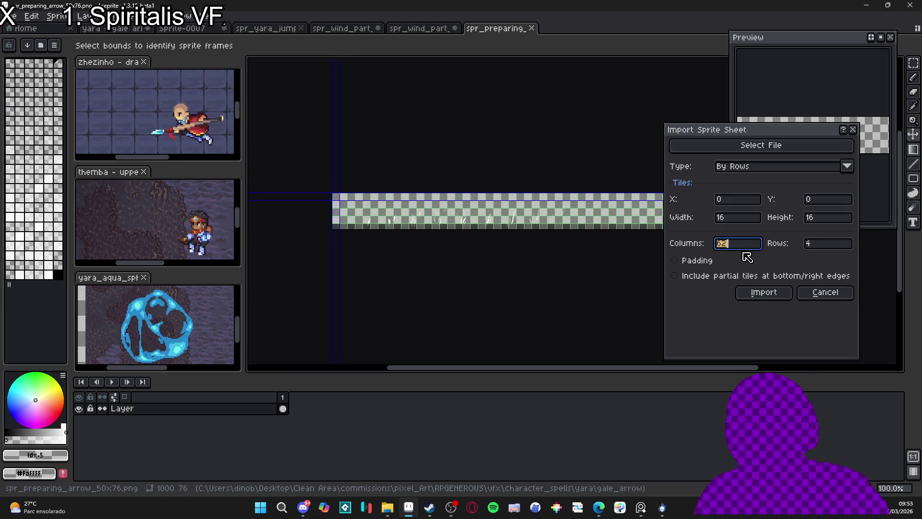
key(Return)
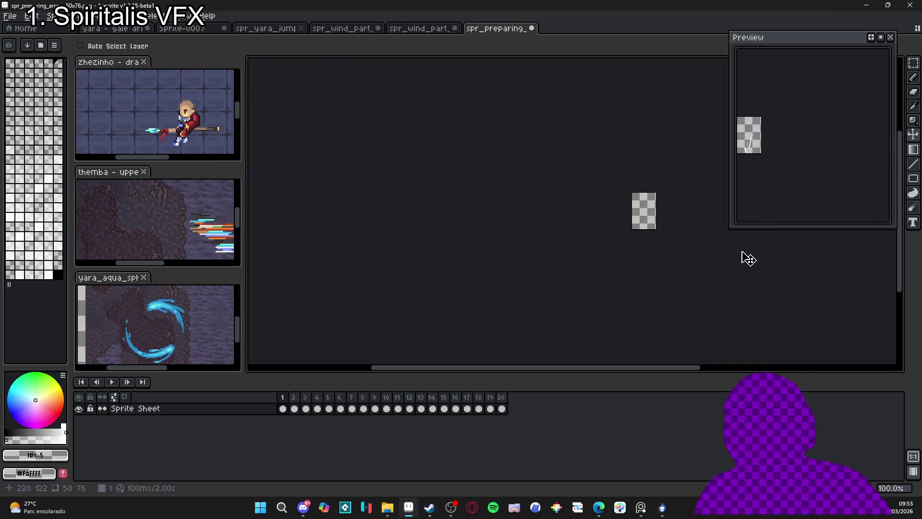
Step: Rotate the preparing-arrow canvas 90° clockwise so frames become 76x50
click(284, 409)
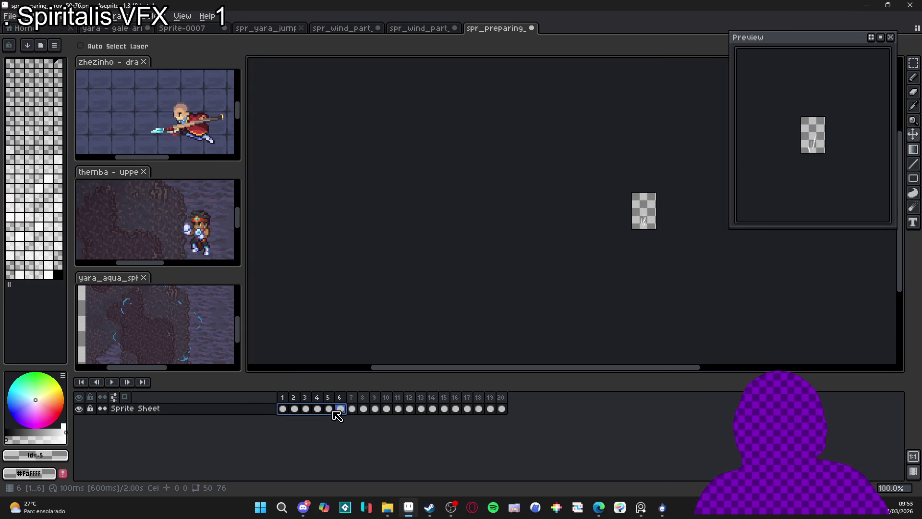
click(36, 15)
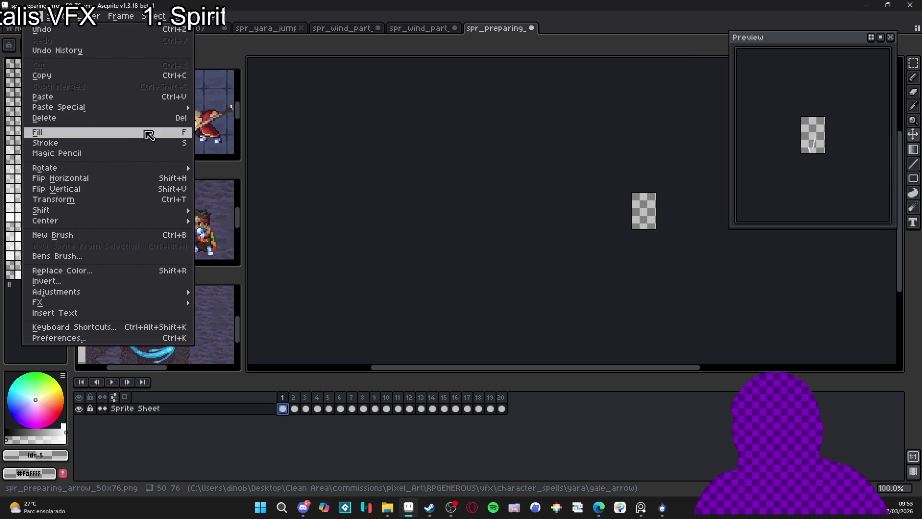
mouse_move(123, 296)
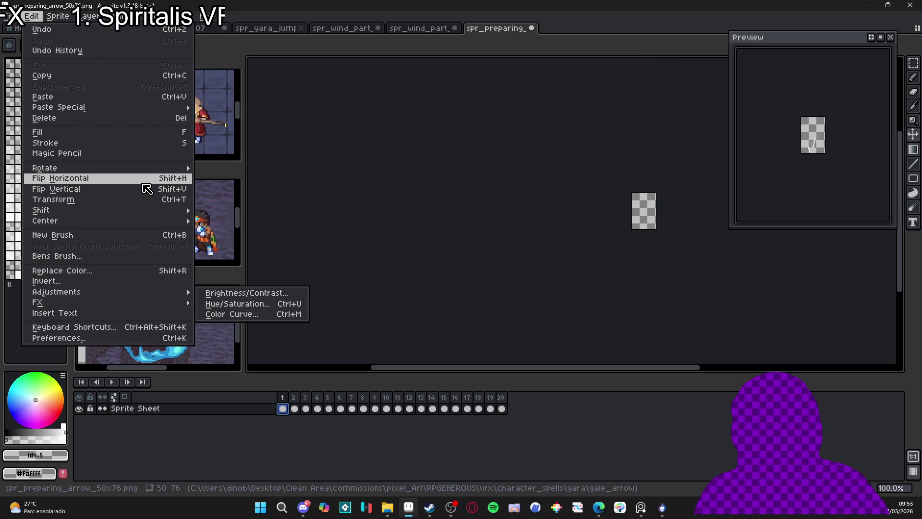
mouse_move(153, 222)
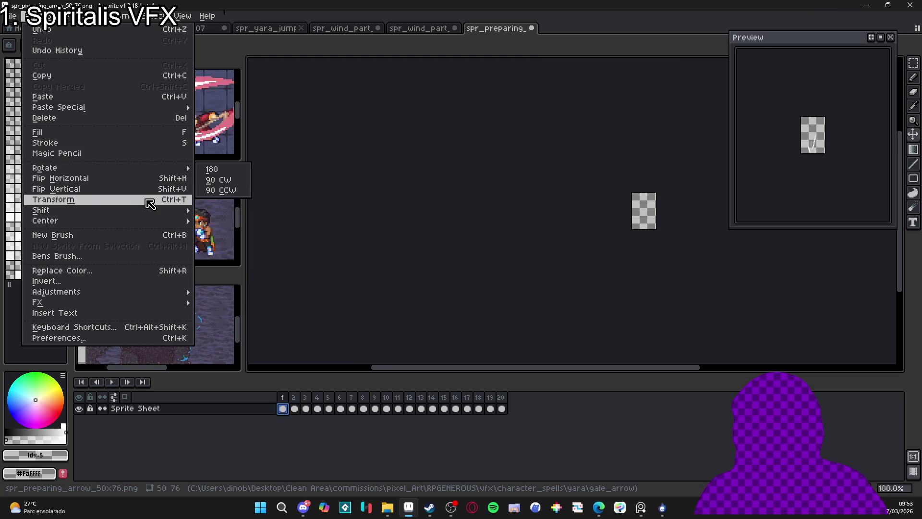
mouse_move(59, 16)
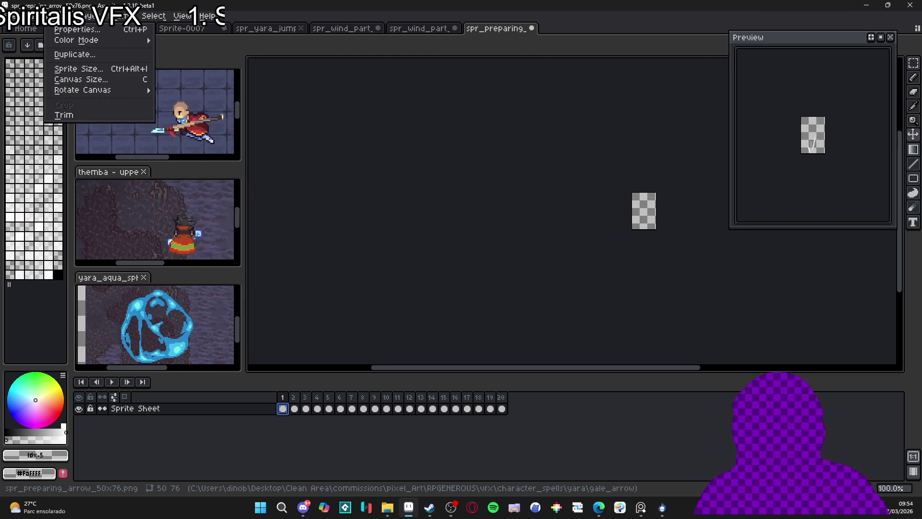
mouse_move(140, 90)
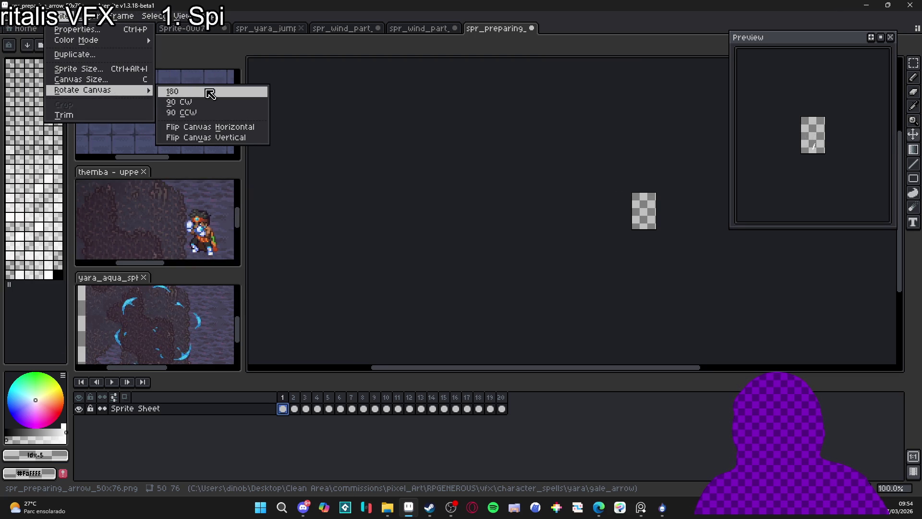
click(232, 110)
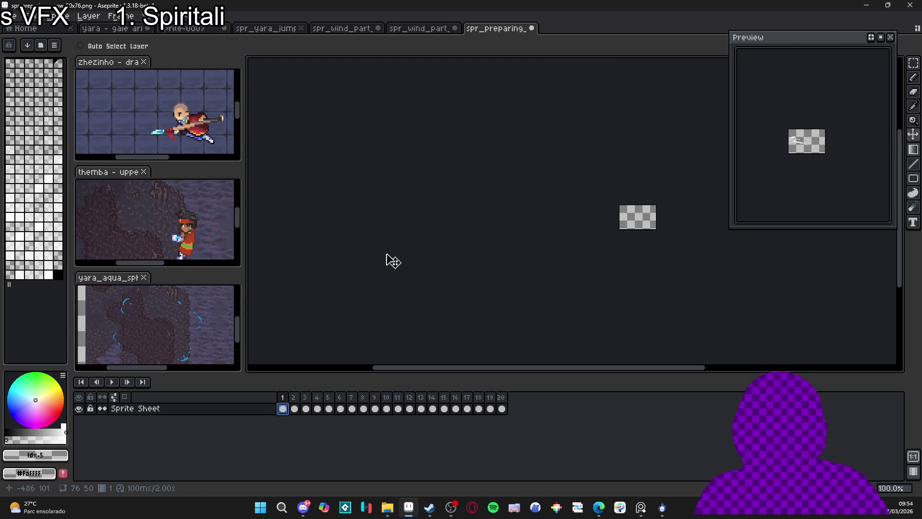
Step: Select all 20 frames in the timeline
drag(288, 408, 502, 409)
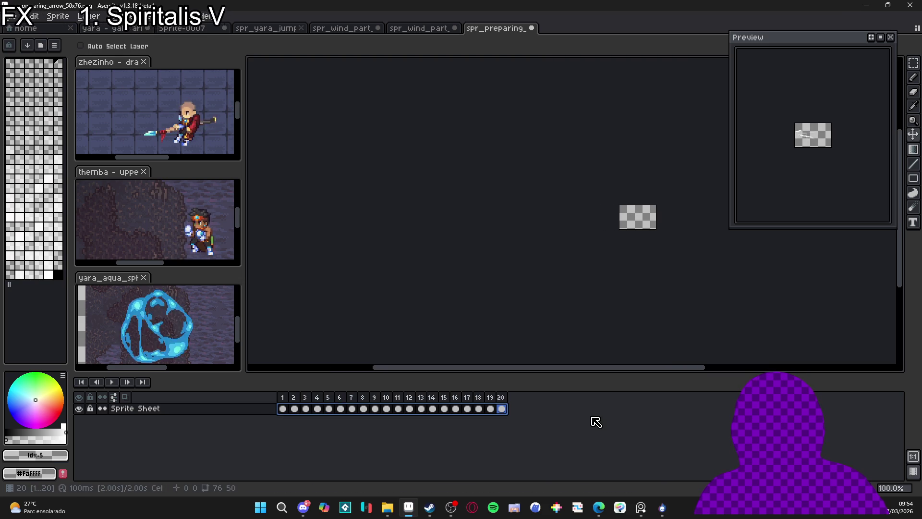
click(297, 411)
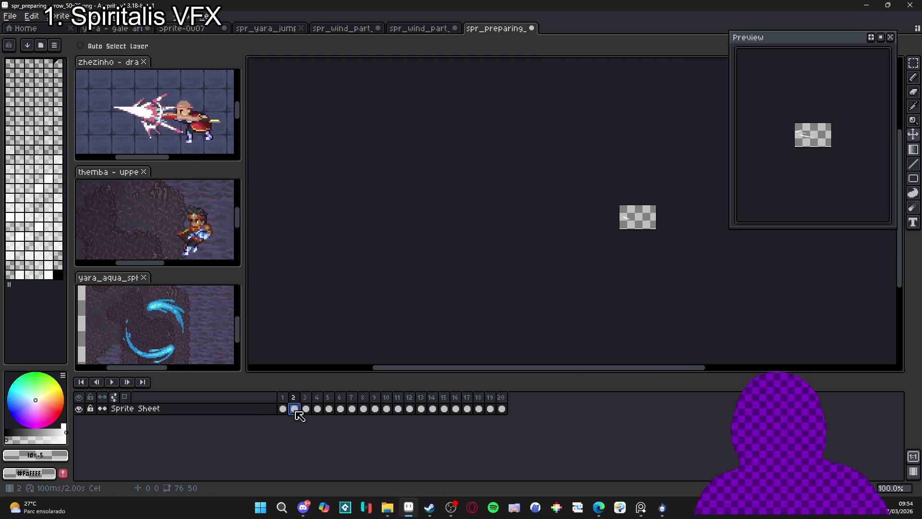
click(307, 412)
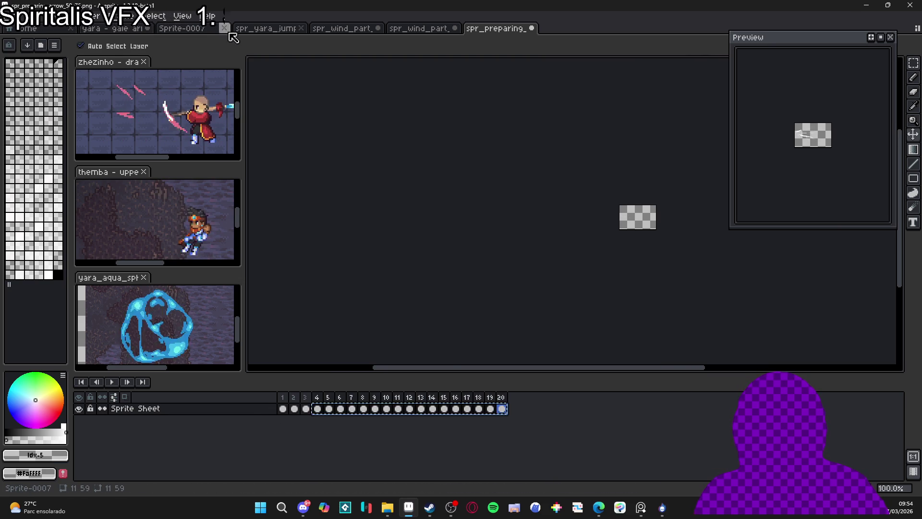
click(185, 28)
Step: In the gale arrow file, add a layer named 'preparing' above wind_aux
click(104, 29)
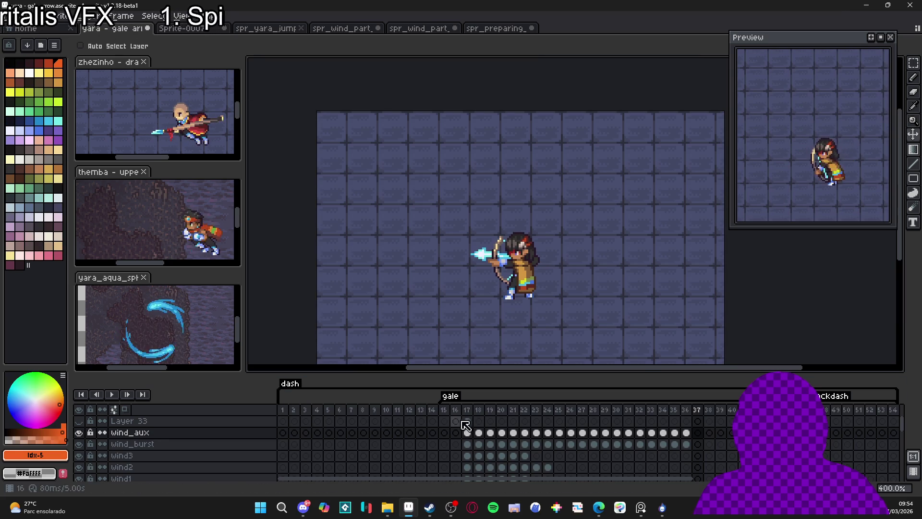
click(230, 438)
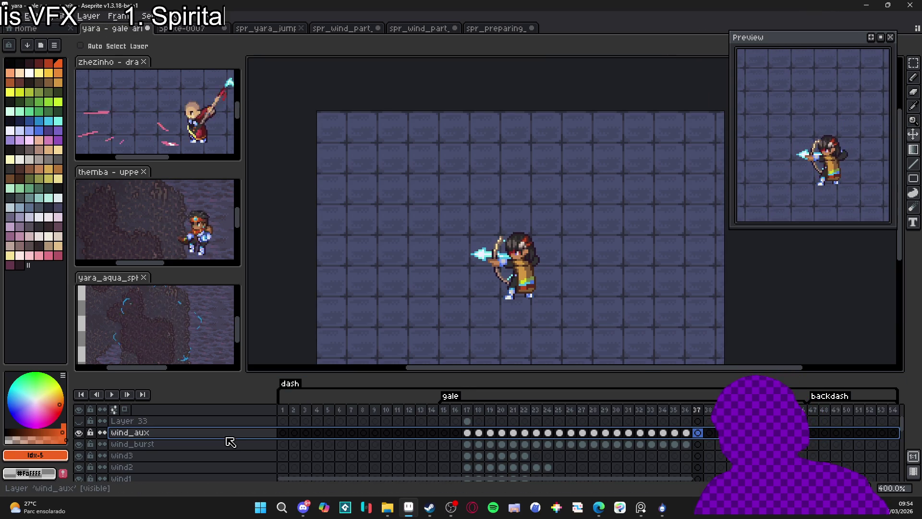
key(shift+n)
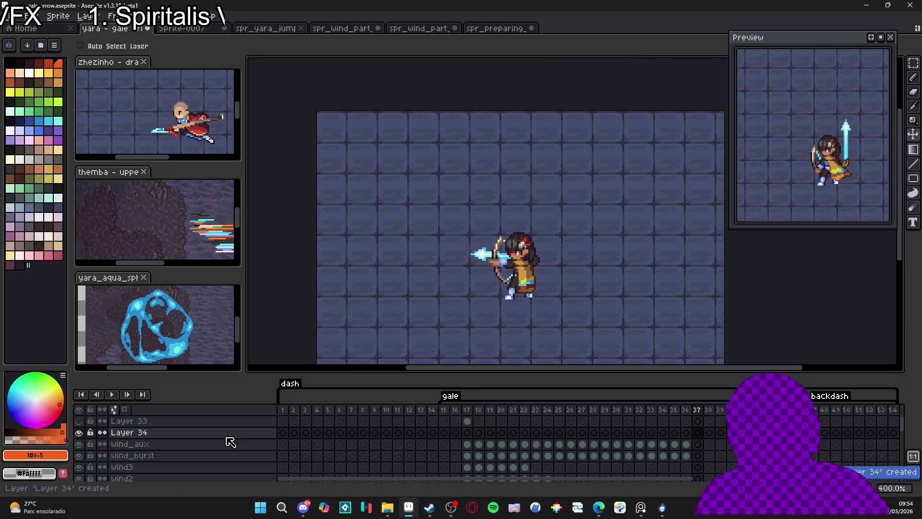
double_click(227, 435)
text(prep)
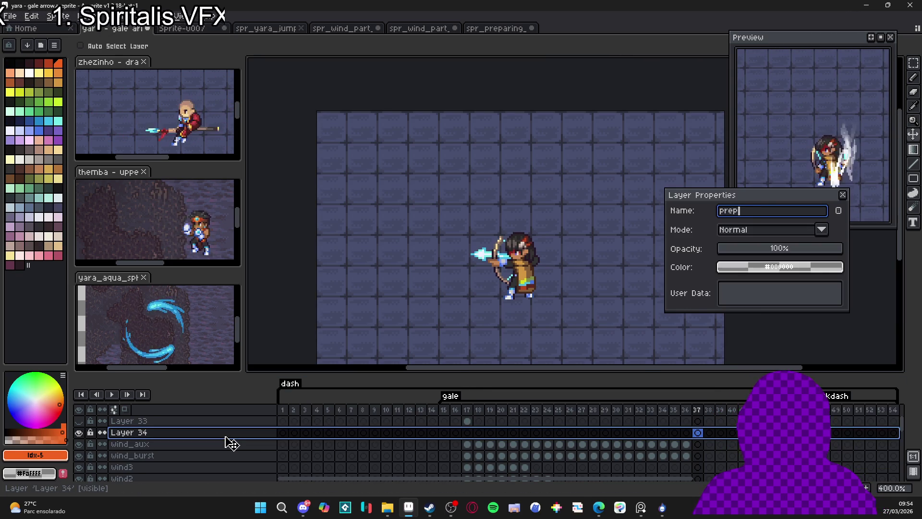
text(aring)
key(Return)
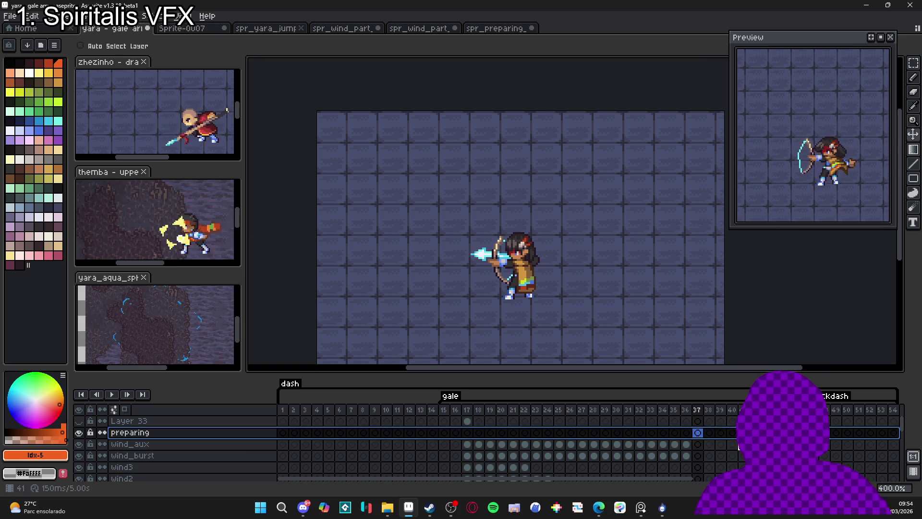
Step: Paste the rotated wind frames into the preparing layer starting at frame 37
click(663, 433)
click(675, 434)
click(686, 433)
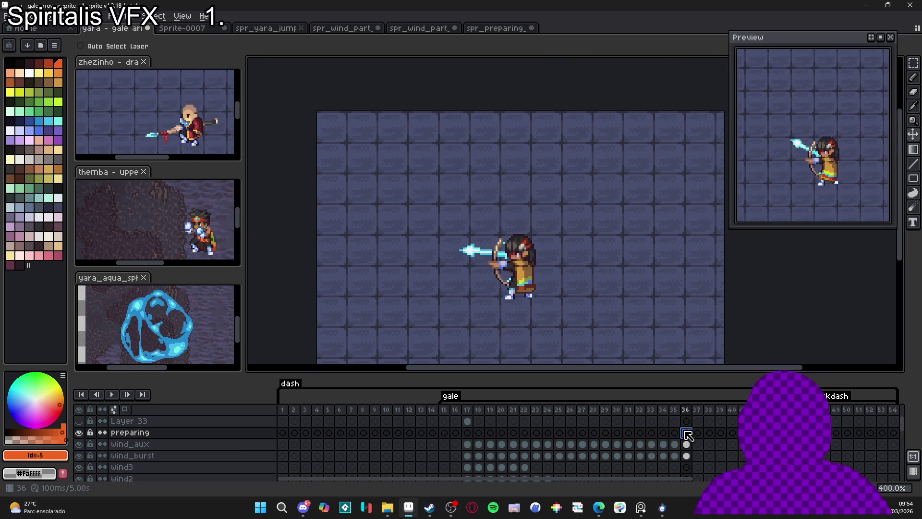
click(698, 433)
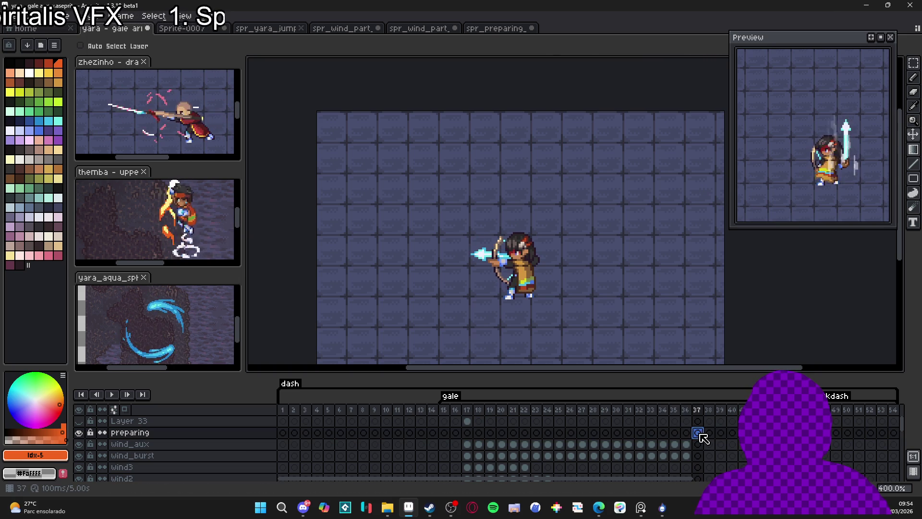
key(ctrl+v)
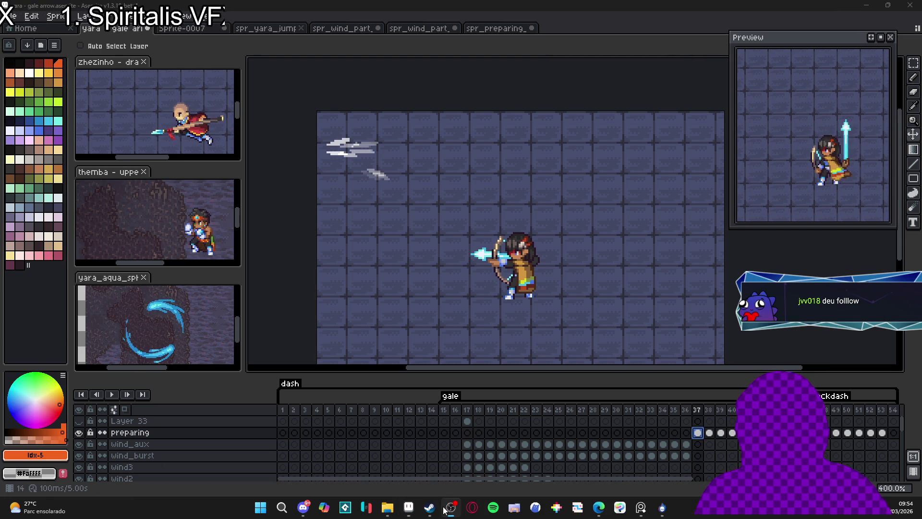
click(447, 510)
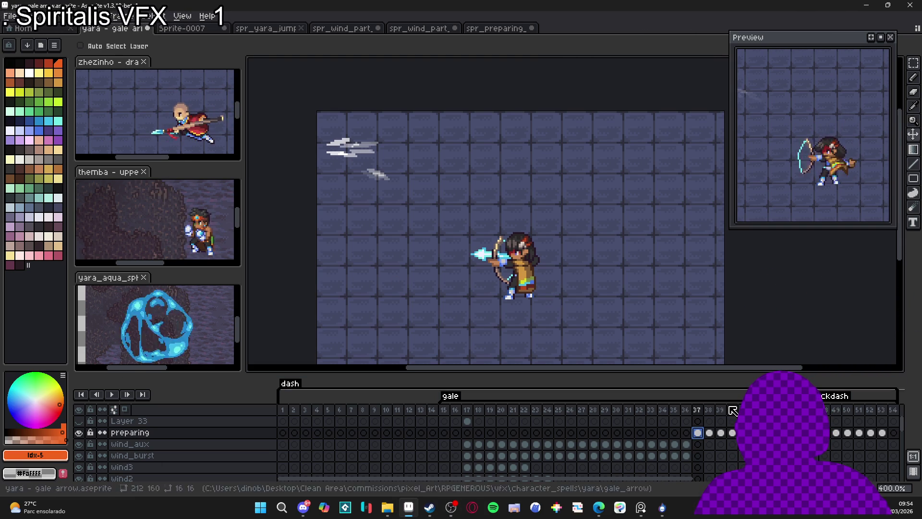
click(886, 435)
drag(886, 435, 699, 433)
drag(345, 157, 487, 264)
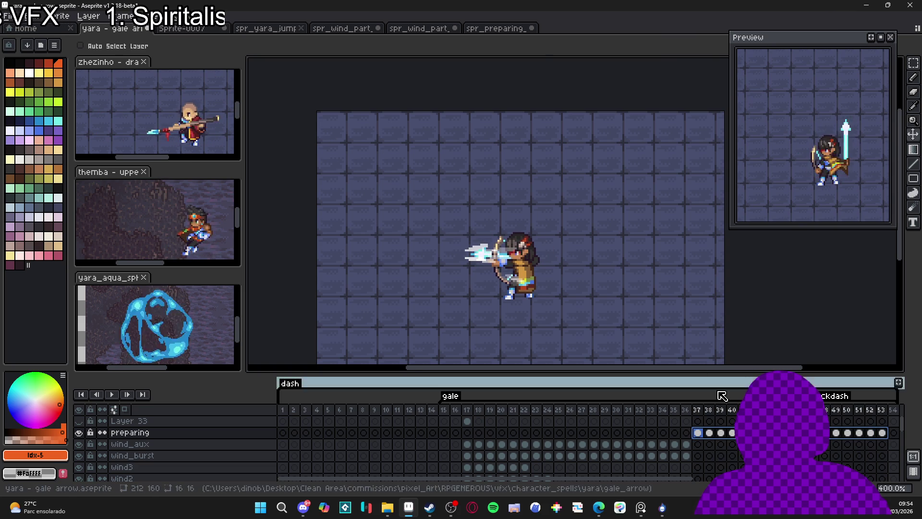
click(710, 433)
click(721, 433)
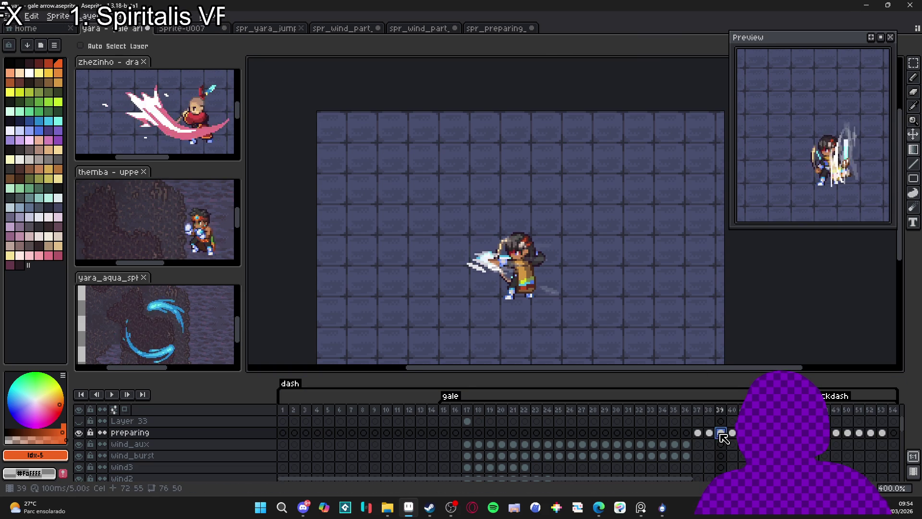
click(744, 433)
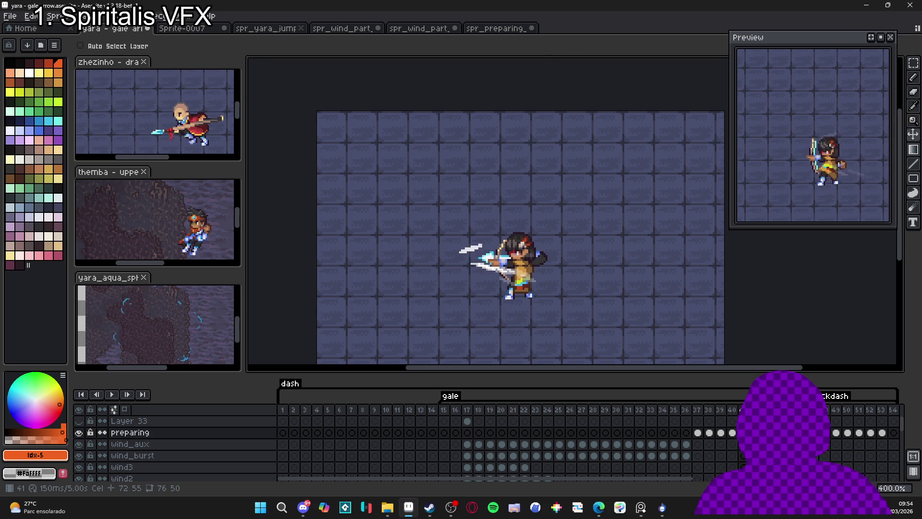
click(755, 433)
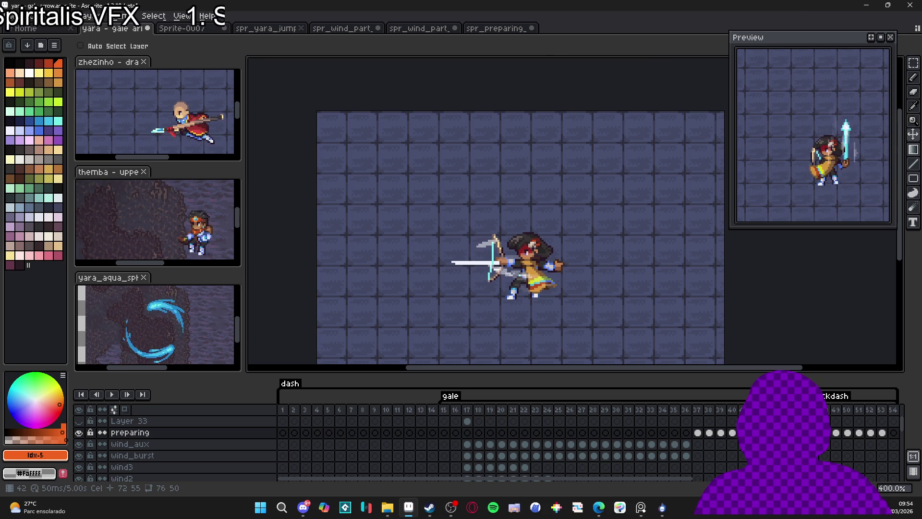
key(Right)
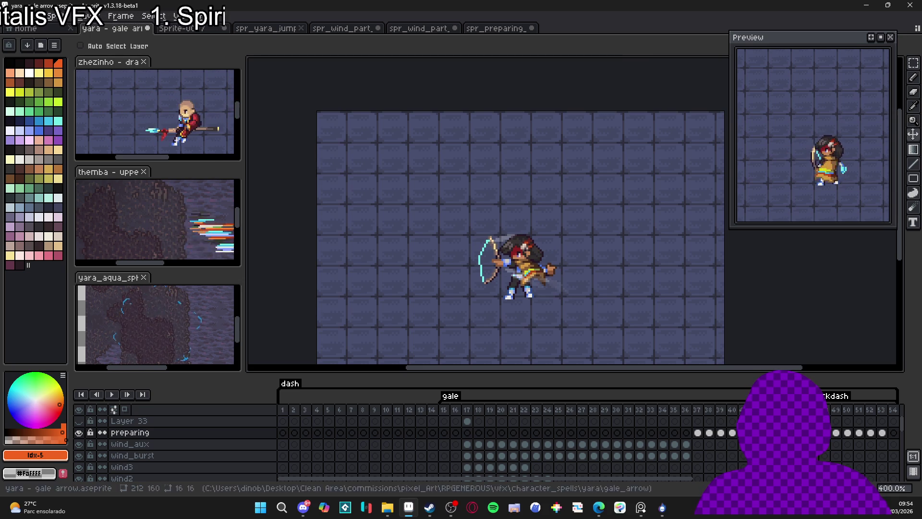
key(Right)
key(Left)
key(Left)
key(Left)
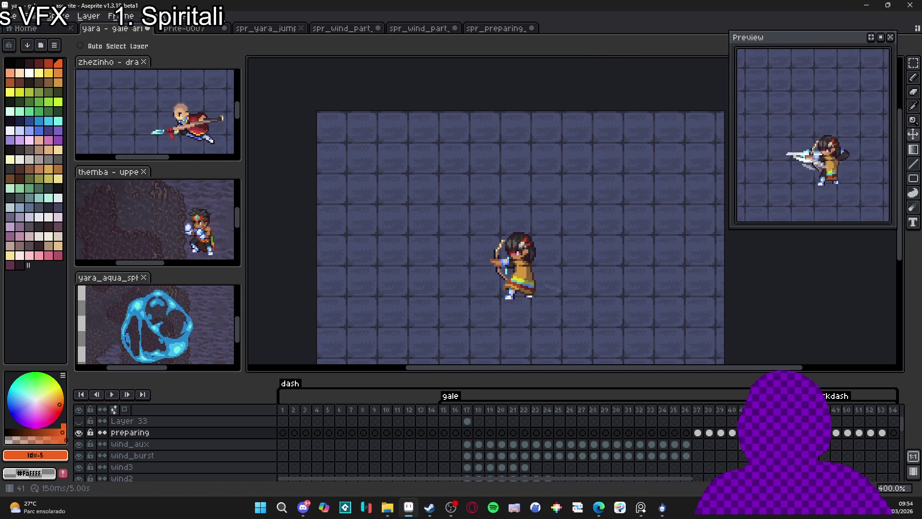
click(698, 434)
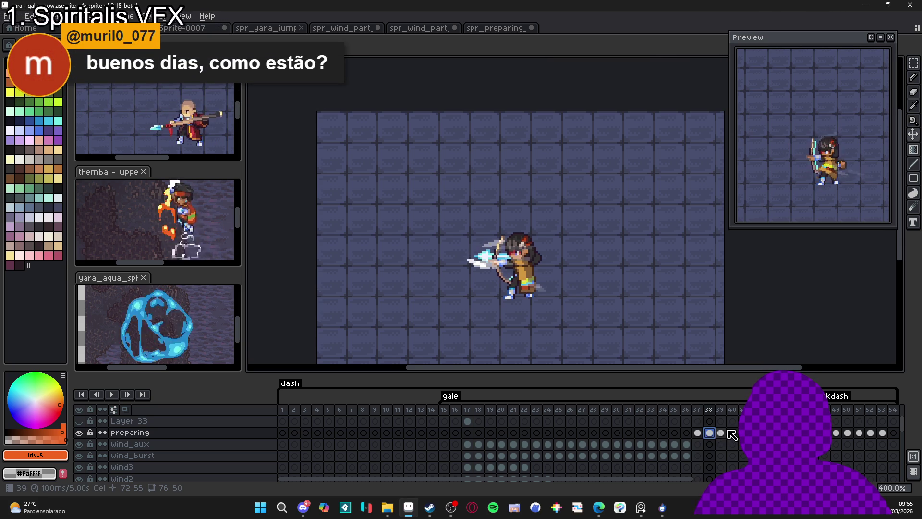
key(Left)
key(Left)
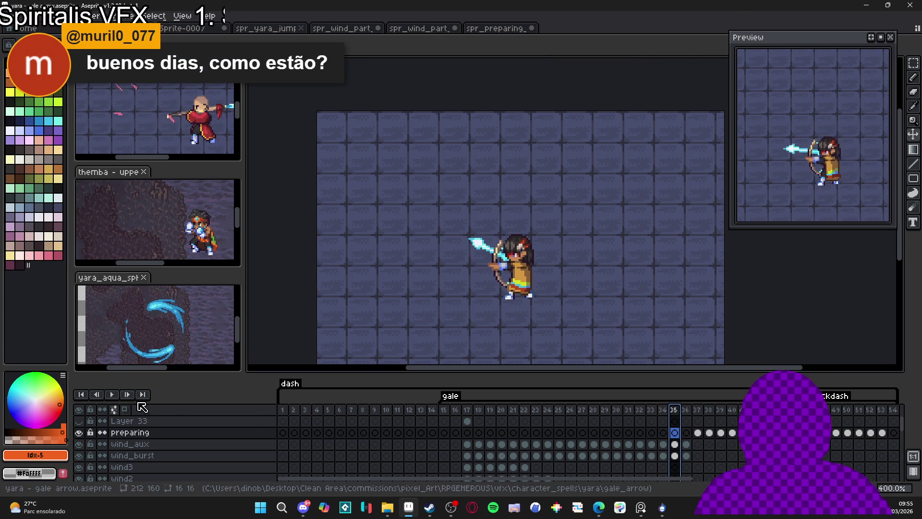
click(114, 399)
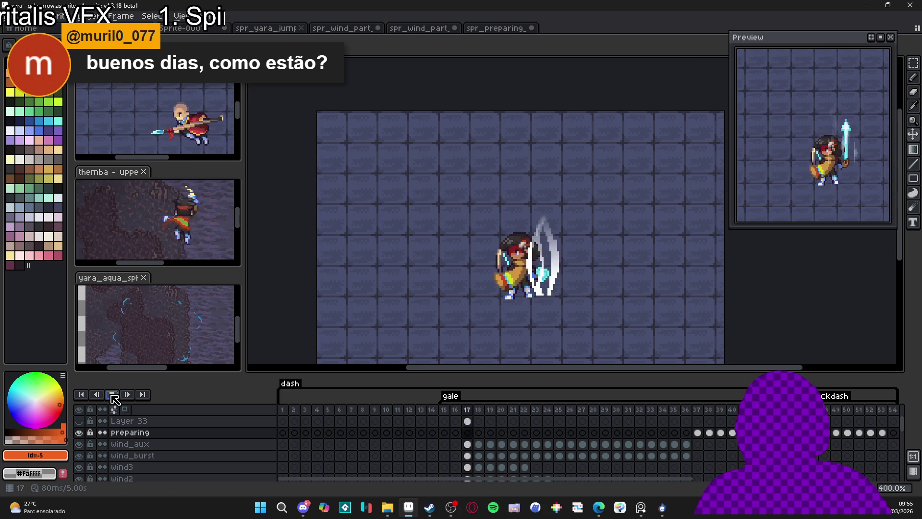
click(112, 396)
click(699, 433)
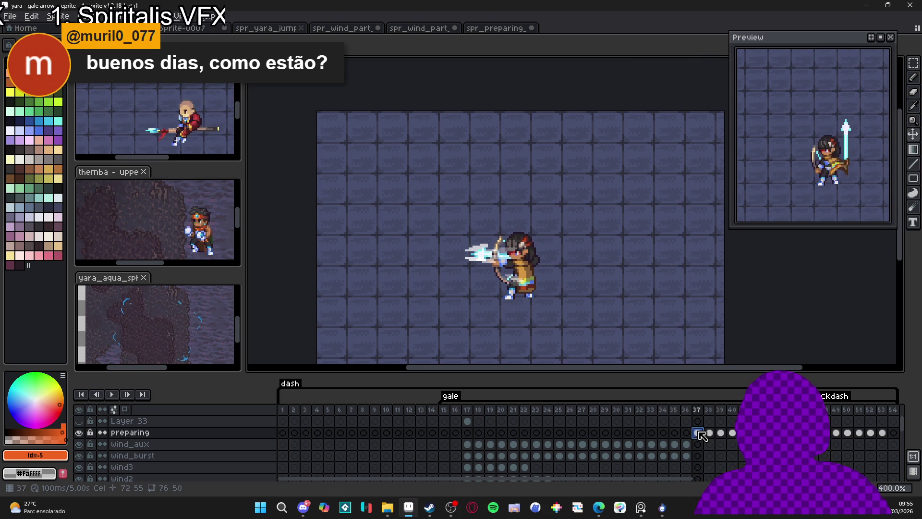
click(710, 435)
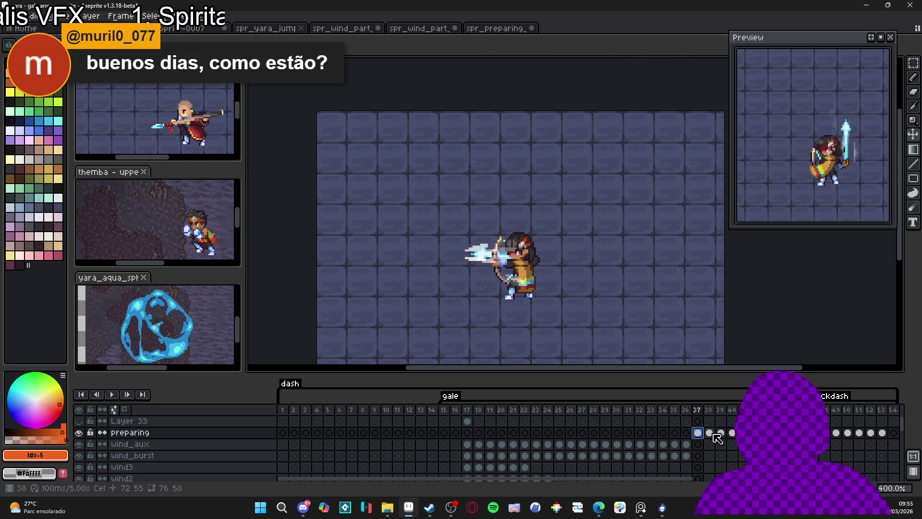
click(690, 434)
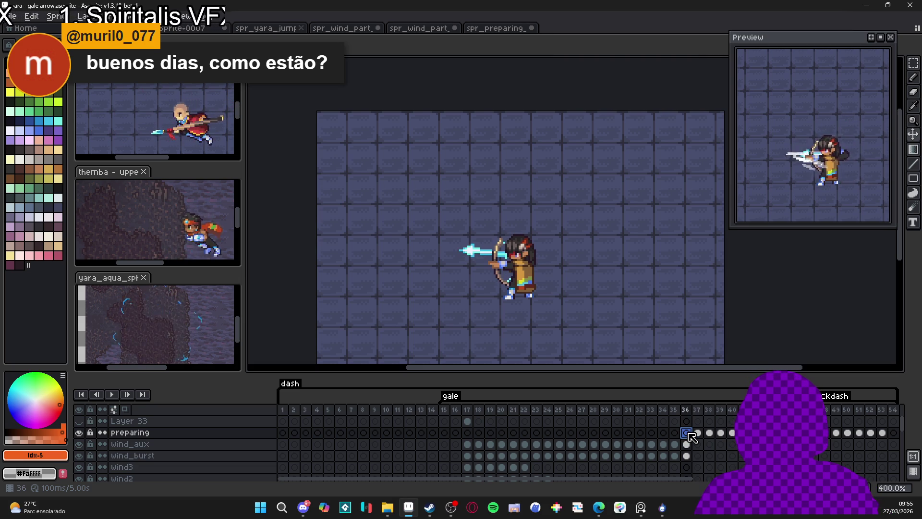
Step: Add Layer 34 above preparing, go to frame 37, and pick white
key(shift+n)
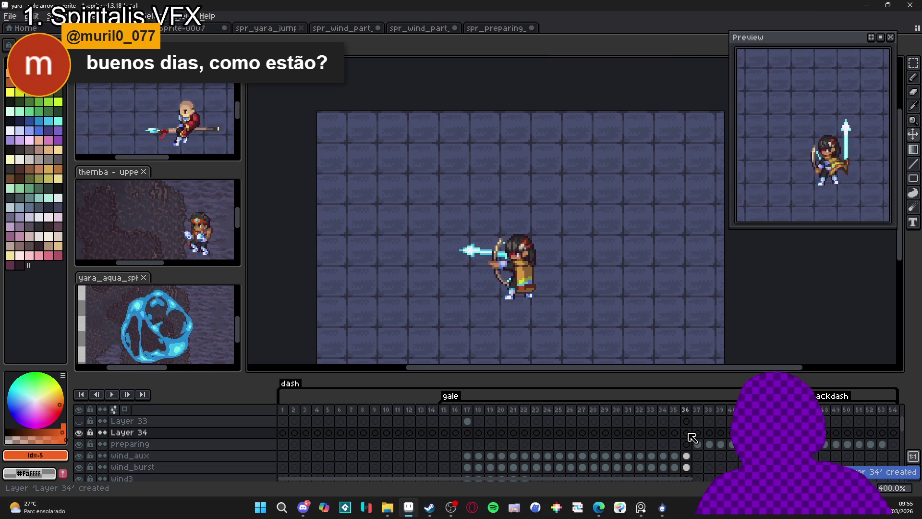
click(692, 434)
click(700, 433)
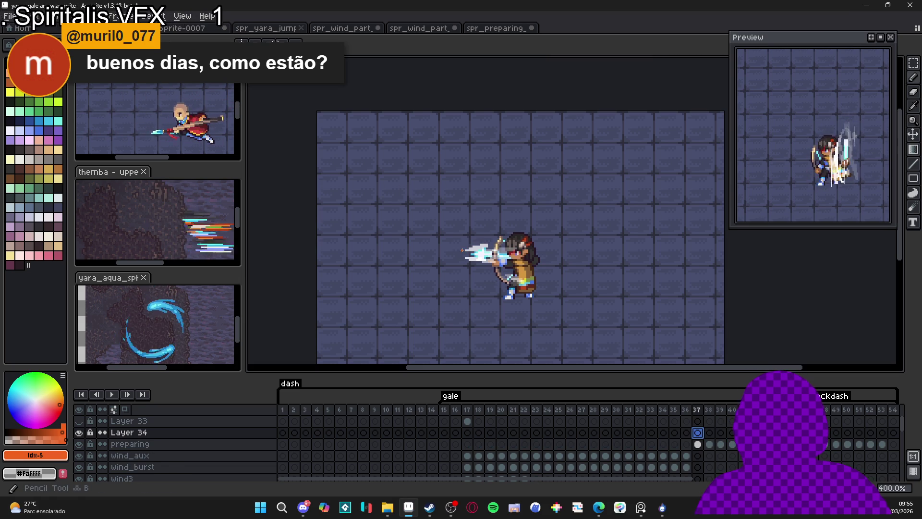
click(30, 82)
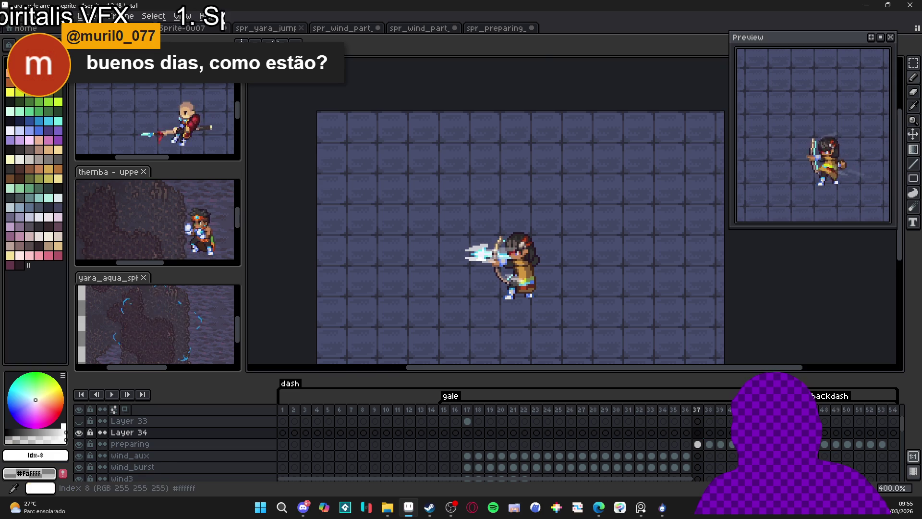
scroll(462, 253, up, 5)
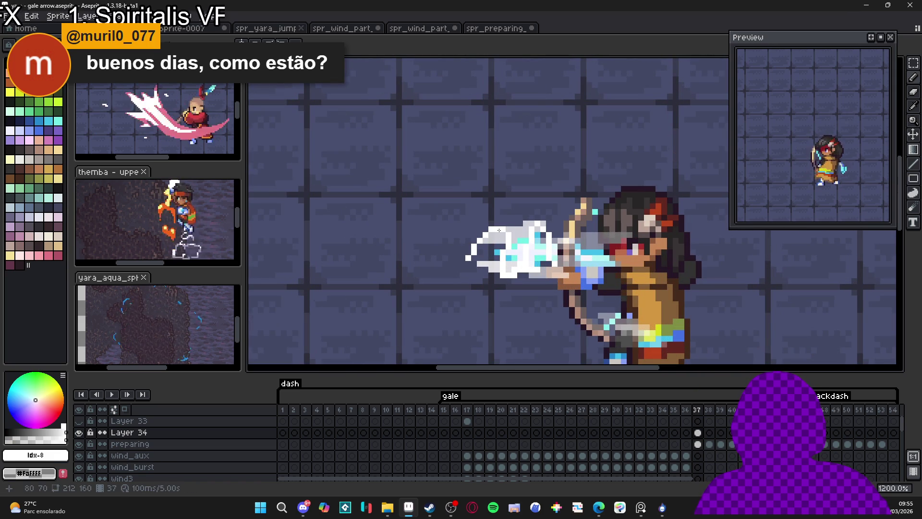
Step: Trim the wind effect's left tip and draw extra white pencil pixels onto it
key(m)
drag(443, 203, 583, 297)
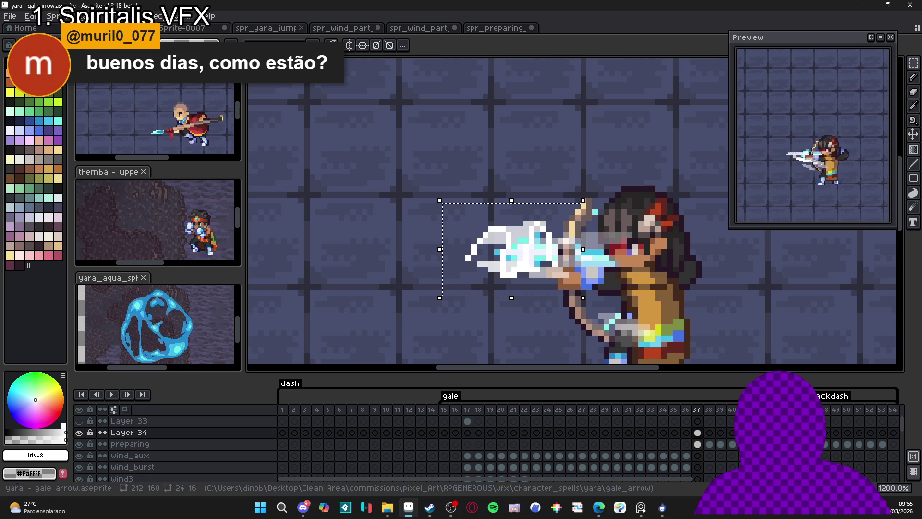
key(ctrl+d)
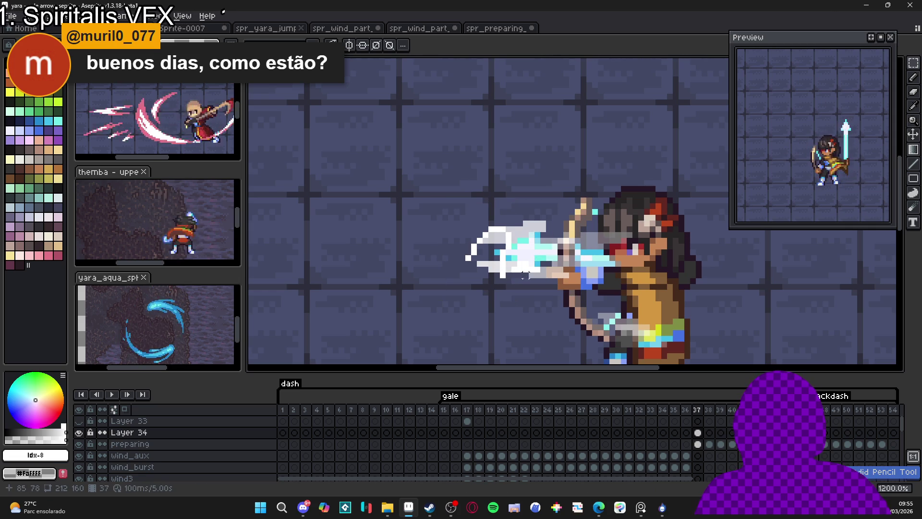
key(Delete)
key(b)
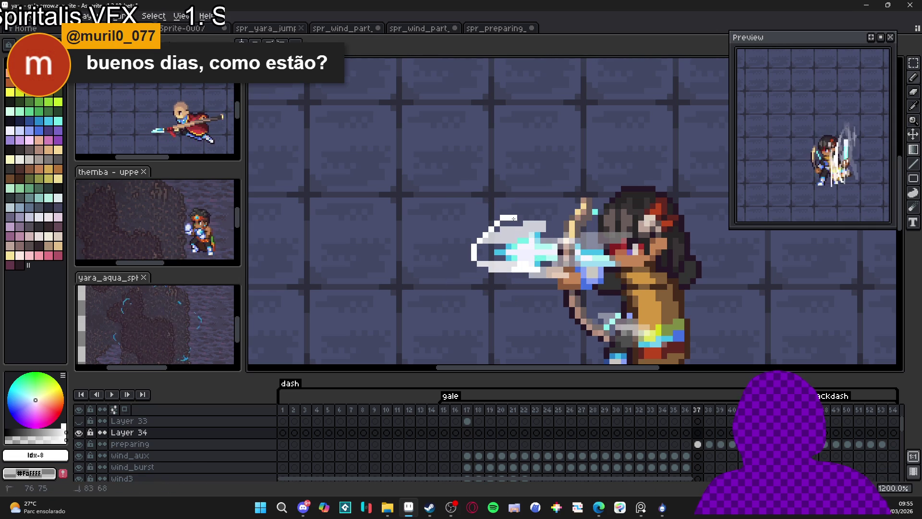
mouse_move(574, 277)
mouse_down()
mouse_move(566, 269)
mouse_move(576, 214)
mouse_up()
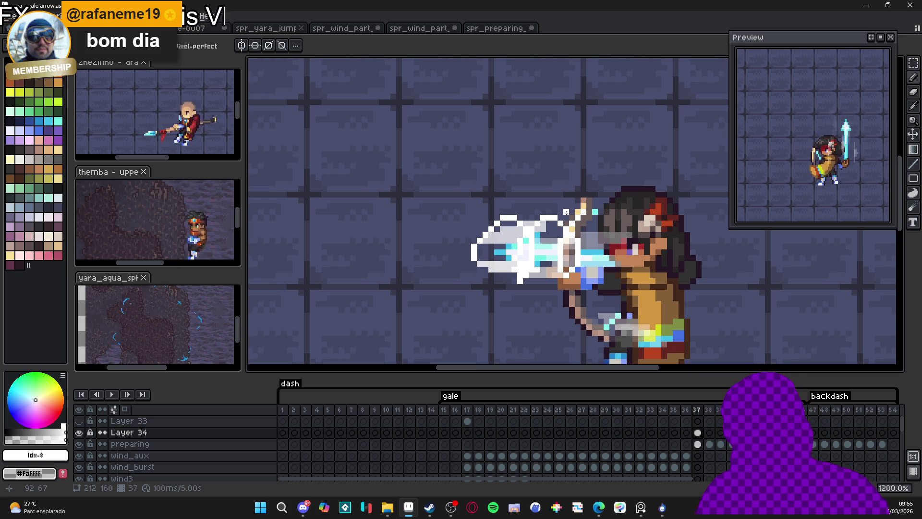
Step: Reselect the arrow's wind effect at frame 37 and copy it
key(Left)
key(m)
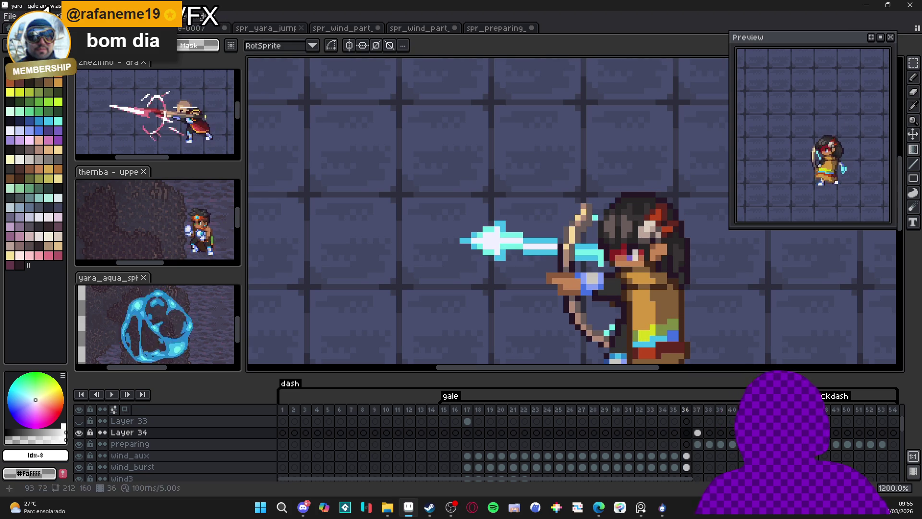
click(699, 434)
mouse_move(618, 187)
mouse_down()
mouse_move(490, 267)
mouse_move(462, 299)
mouse_up()
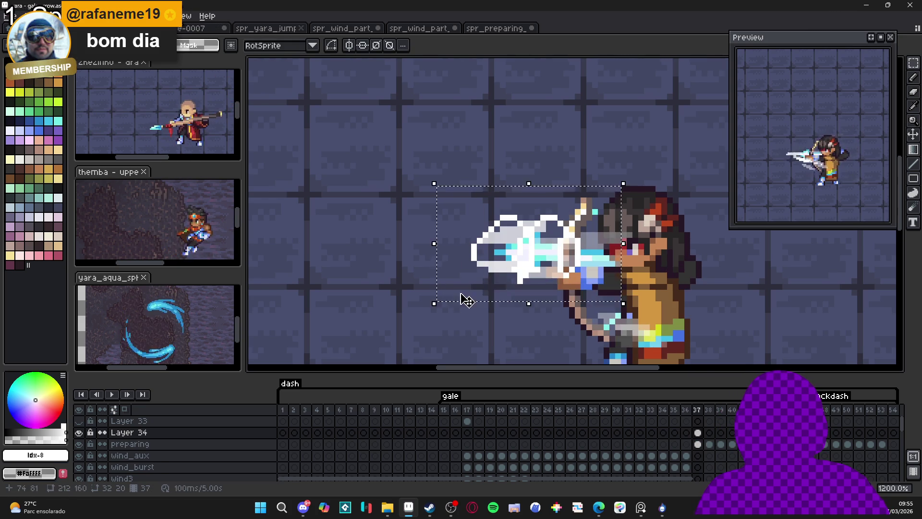
scroll(468, 303, down, 3)
key(ctrl+d)
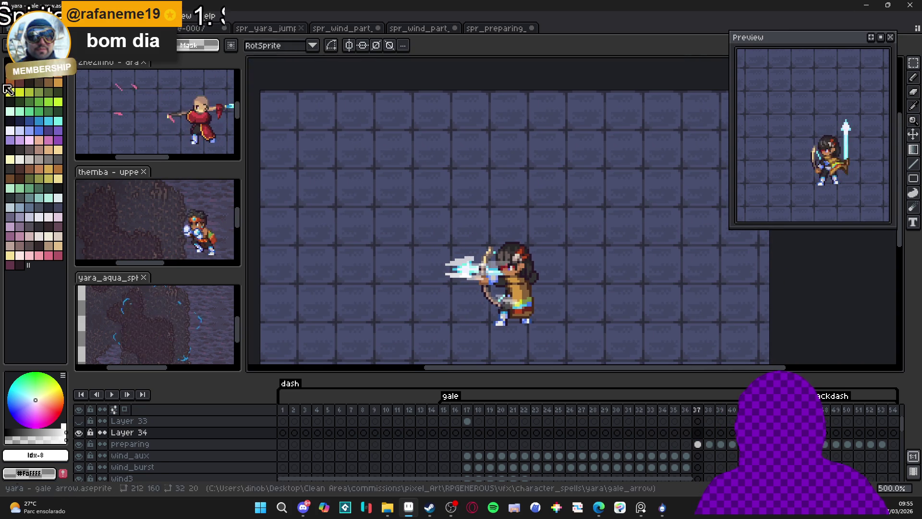
Step: Create a new 32×20 sprite and paste the copied white wind curl into it
click(15, 17)
click(34, 54)
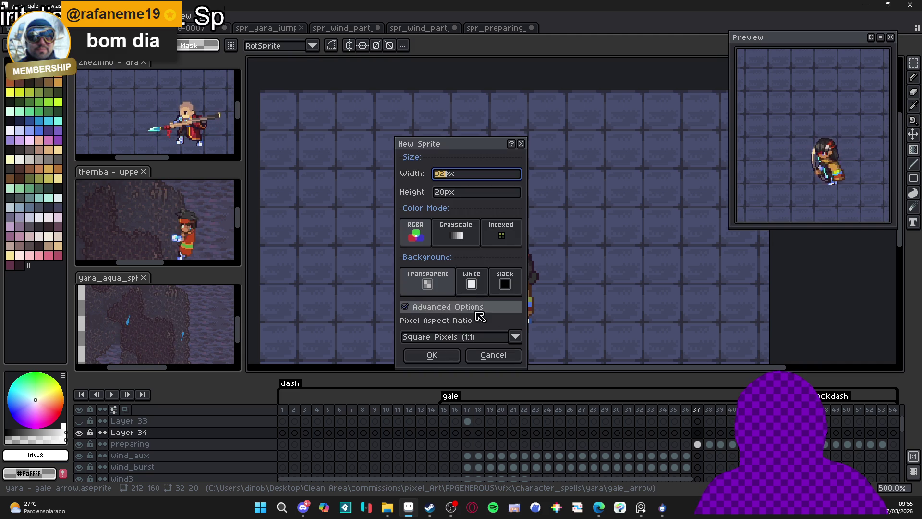
click(432, 356)
key(ctrl+v)
scroll(586, 220, up, 4)
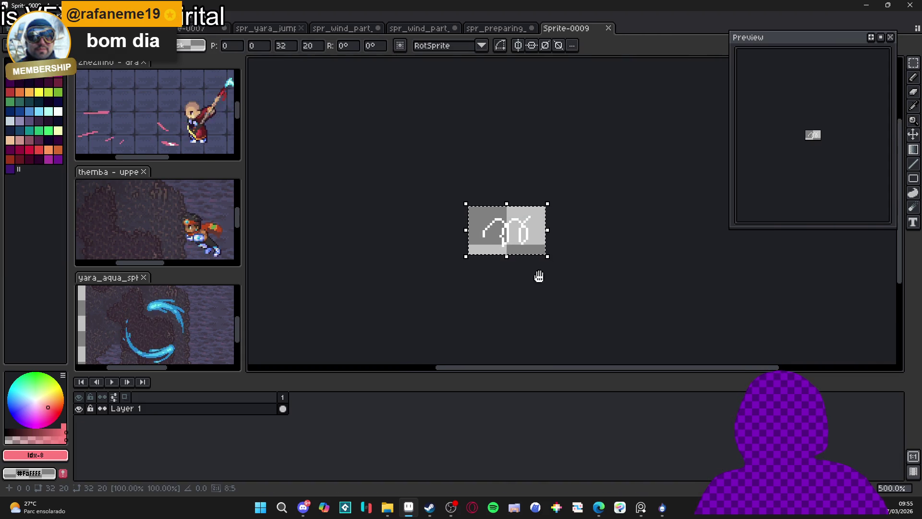
key(ctrl+d)
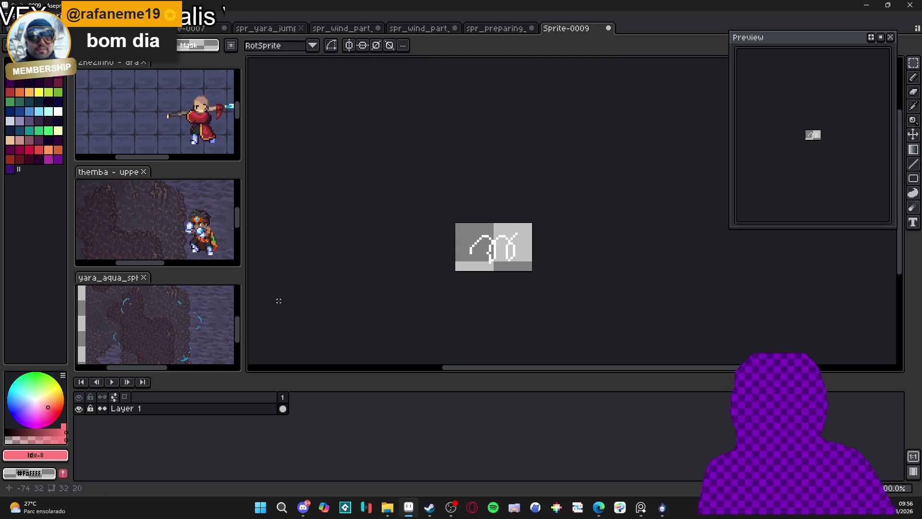
Step: Trim the canvas down to the drawn pixels, leaving a 20×13 sprite
key(alt+s)
click(80, 119)
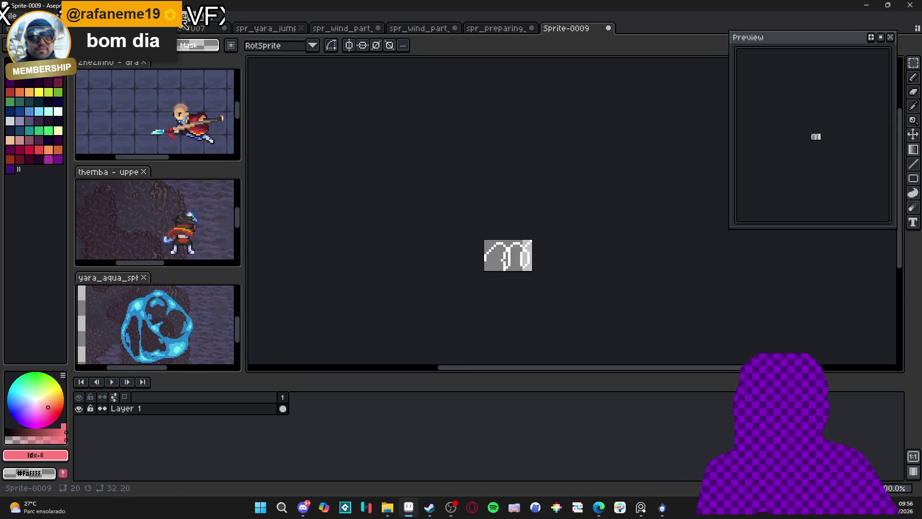
click(181, 16)
mouse_move(241, 100)
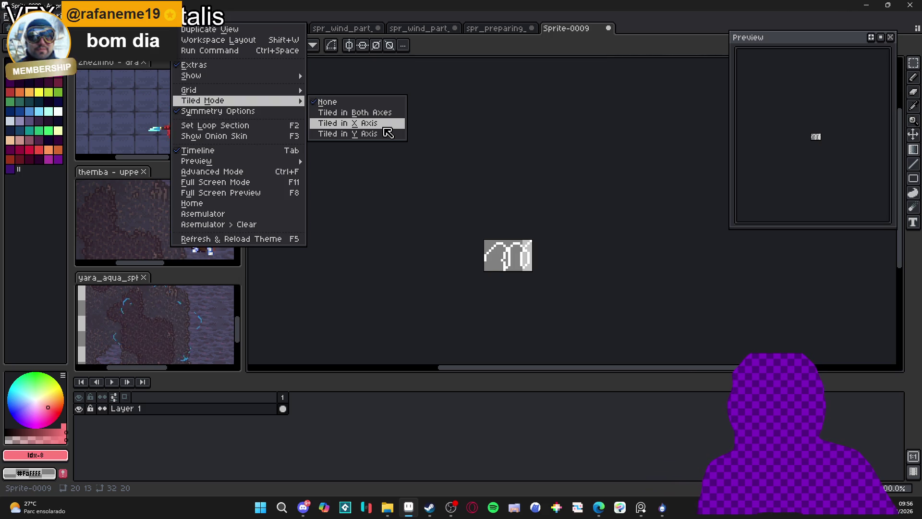
Step: Turn on horizontal tiled mode and paint a white loop plus a single white pixel
click(365, 123)
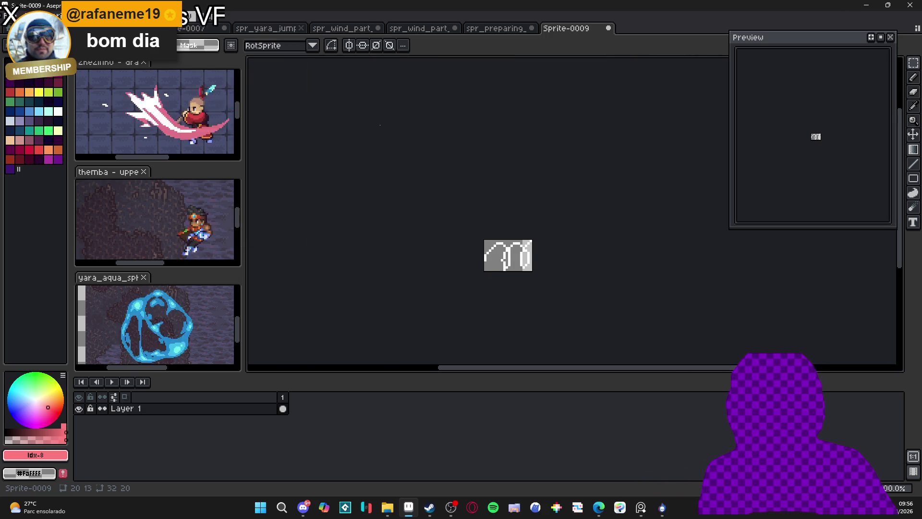
scroll(473, 260, up, 2)
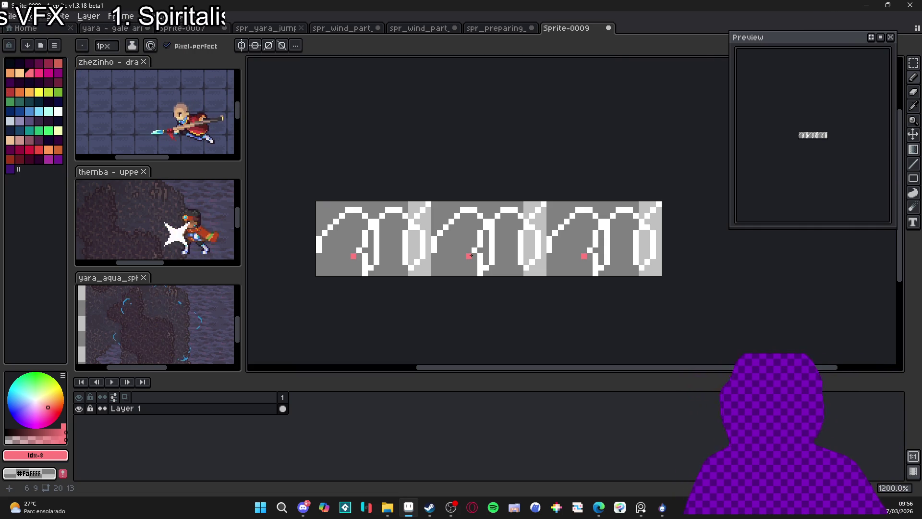
alt+click(429, 221)
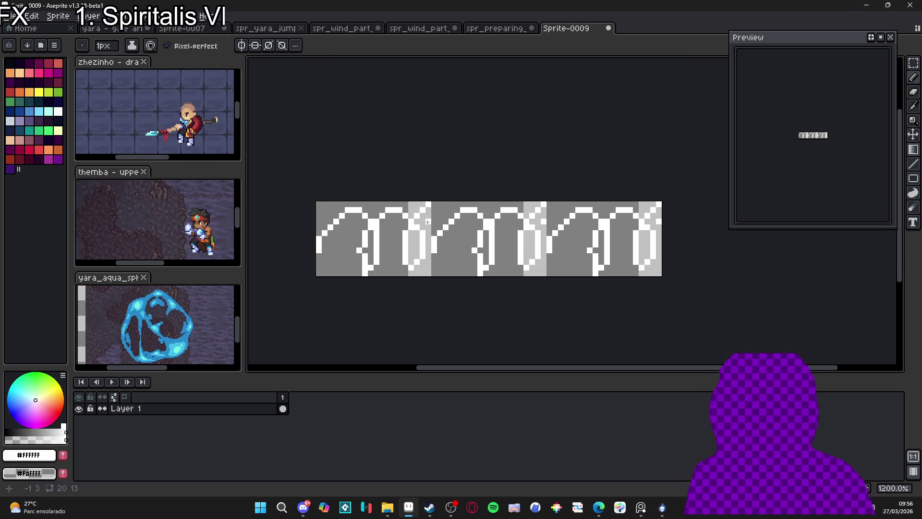
mouse_move(427, 205)
mouse_down()
mouse_move(451, 237)
mouse_move(439, 245)
mouse_up()
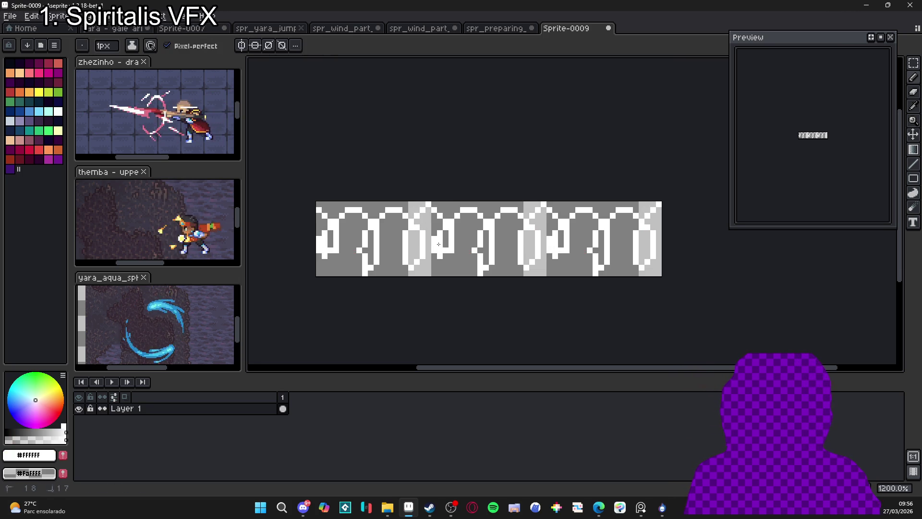
click(439, 268)
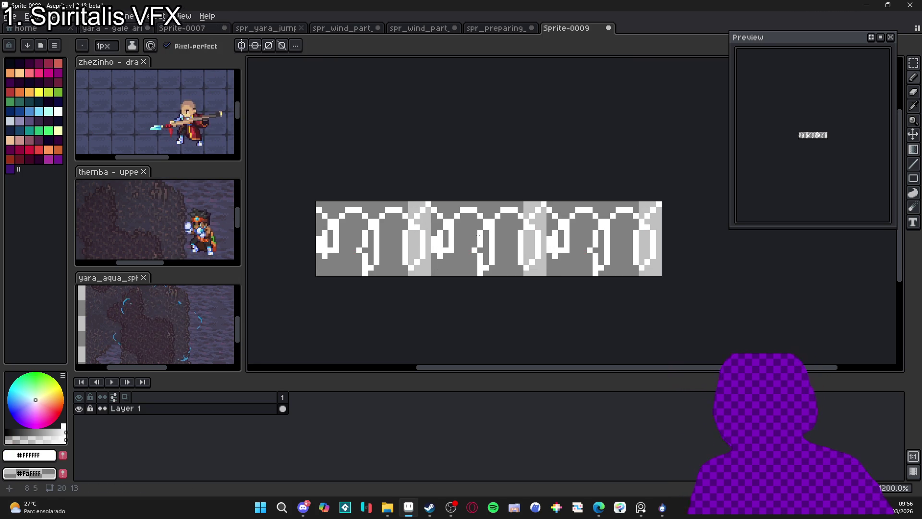
Step: Paint over the old white wave strokes with grey across the tiled strip
scroll(319, 315, up, 2)
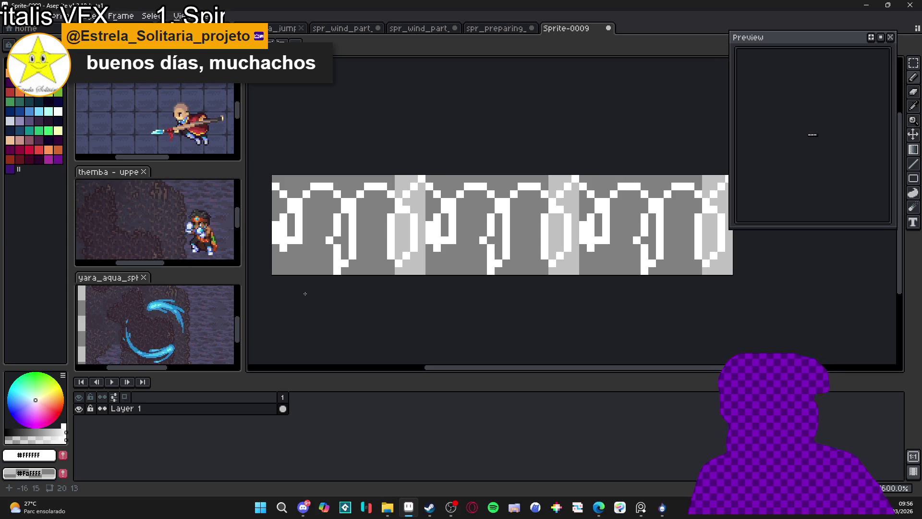
scroll(391, 252, up, 10)
scroll(402, 237, down, 8)
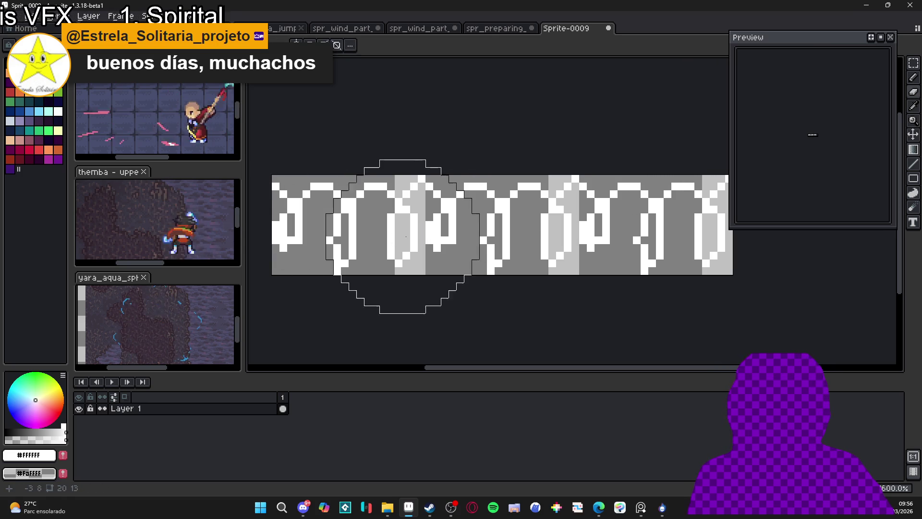
scroll(402, 232, down, 6)
mouse_move(394, 221)
mouse_down()
mouse_move(398, 241)
mouse_move(406, 195)
mouse_move(356, 237)
mouse_move(278, 148)
mouse_move(303, 221)
mouse_move(346, 247)
mouse_move(349, 229)
mouse_up()
scroll(349, 228, down, 3)
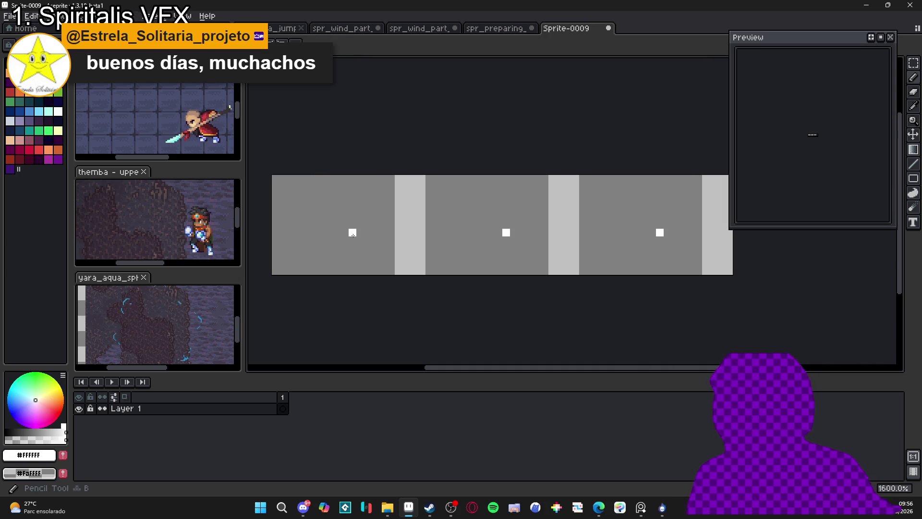
Step: Draw a white wave curve across the tiled strip, undoing the extra rising stroke
mouse_move(276, 257)
mouse_down()
mouse_move(329, 189)
mouse_move(393, 264)
mouse_move(417, 207)
mouse_move(473, 187)
mouse_up()
key(ctrl+z)
key(ctrl+z)
key(ctrl+y)
key(ctrl+z)
Step: Erase the stray pixels below the wave's dip and touch up its bottom
key(e)
mouse_move(402, 267)
mouse_down()
mouse_move(370, 264)
mouse_move(402, 252)
mouse_up()
key(b)
click(400, 241)
key(m)
key(ctrl+shift+d)
key(ctrl+d)
key(b)
Step: Fill in missing pixels around the dip so the wave runs continuously between tiles
click(381, 240)
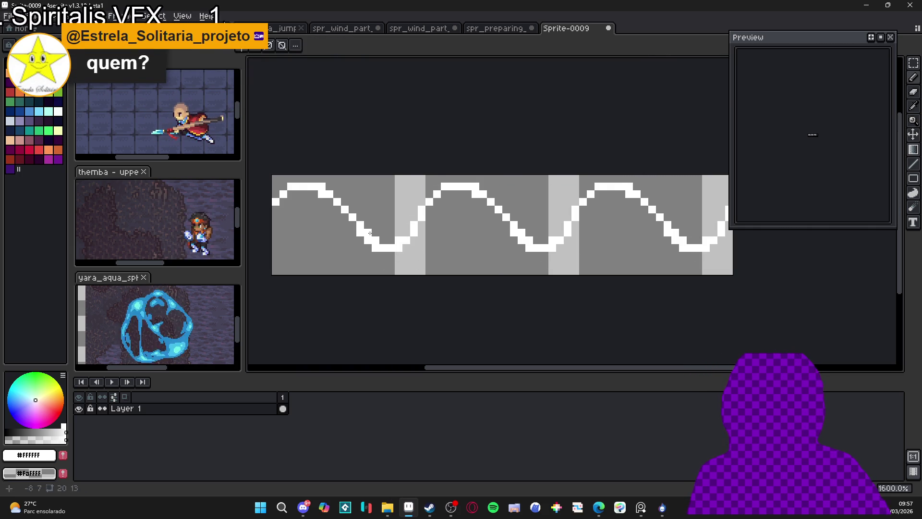
key(e)
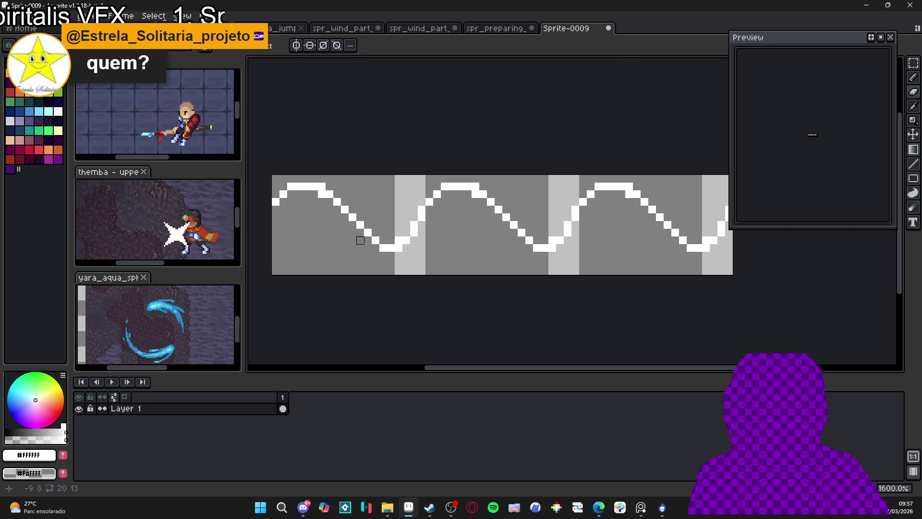
key(e)
click(375, 247)
key(b)
click(445, 209)
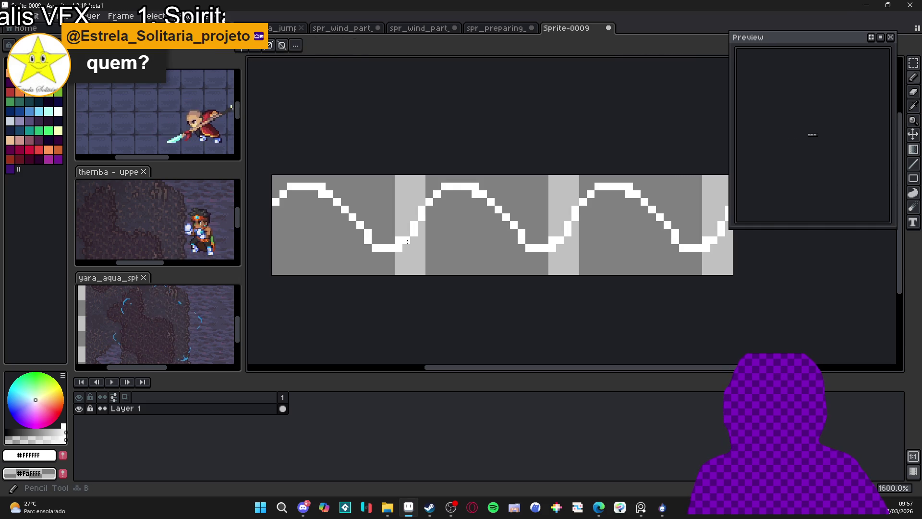
scroll(842, 142, up, 6)
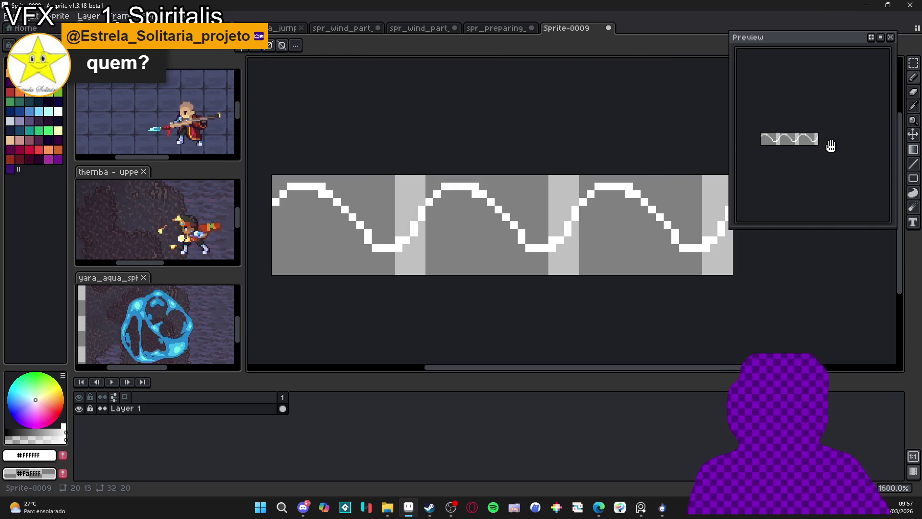
key(b)
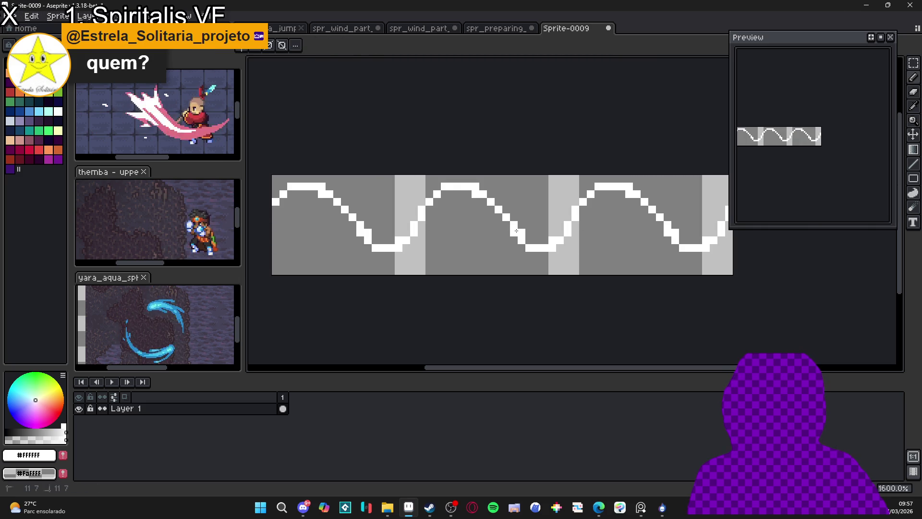
drag(492, 215, 496, 218)
key(e)
scroll(502, 222, down, 1)
scroll(509, 250, up, 1)
key(b)
scroll(502, 257, down, 3)
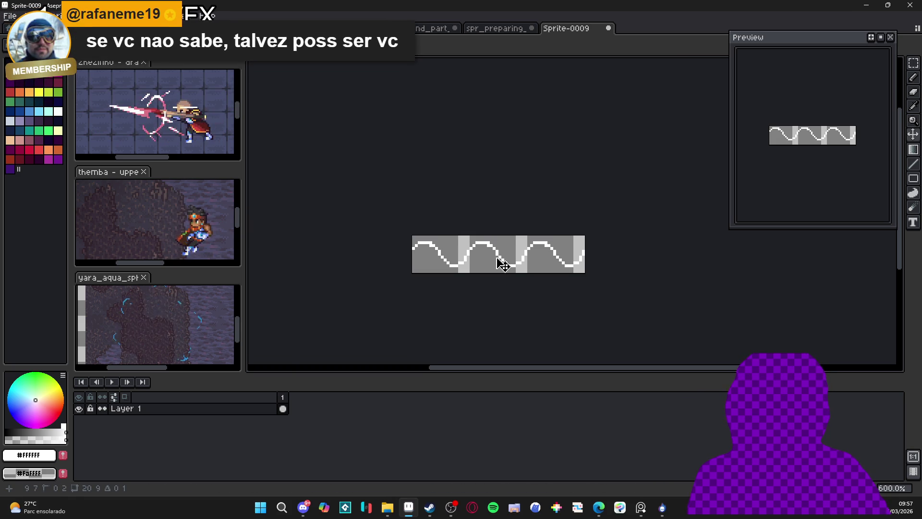
Step: Run the BG Auto-Scroll script with 5 frames to generate the scrolling wave
click(184, 16)
click(9, 15)
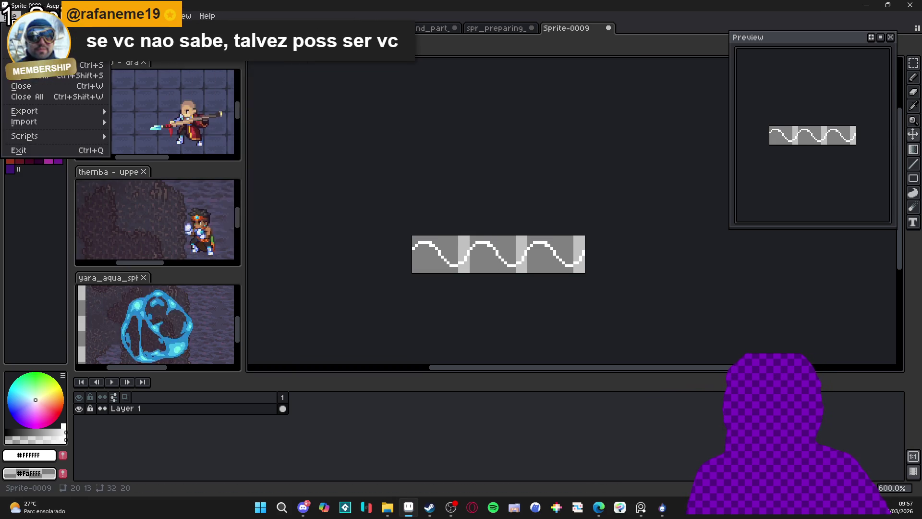
mouse_move(61, 124)
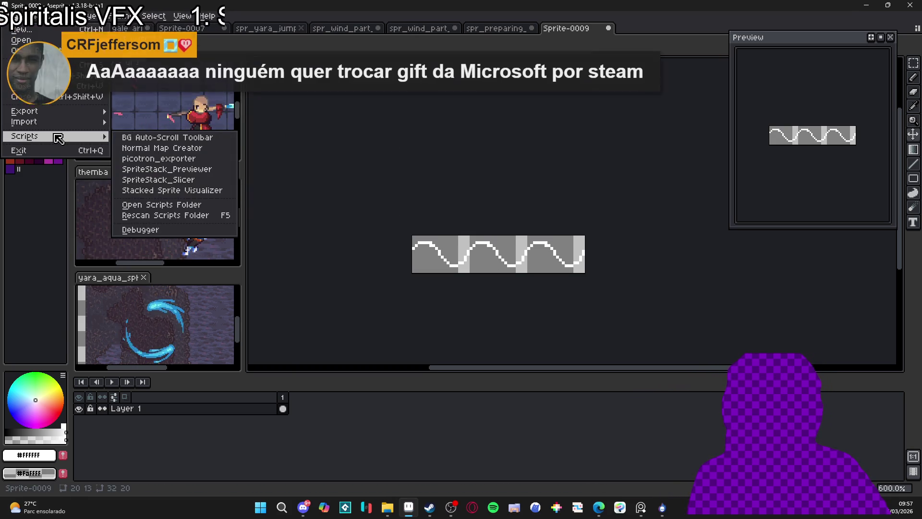
click(168, 137)
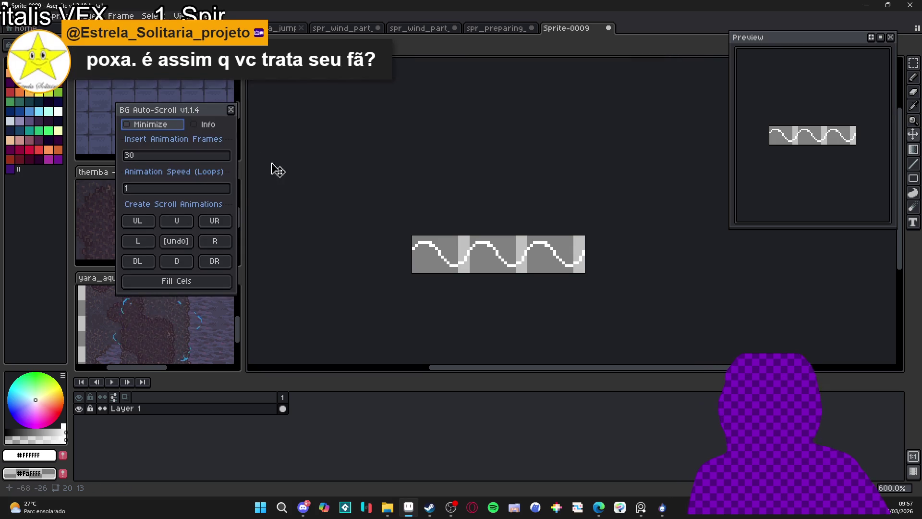
click(165, 160)
text(5)
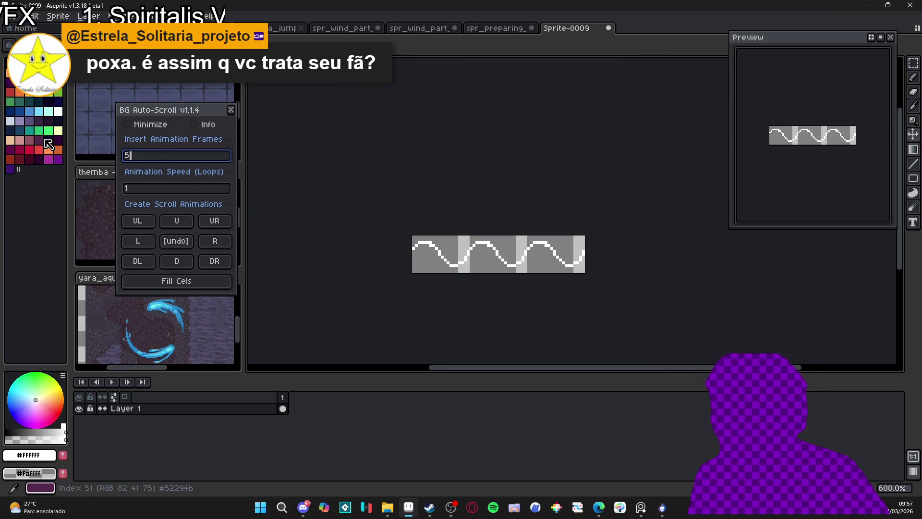
click(215, 241)
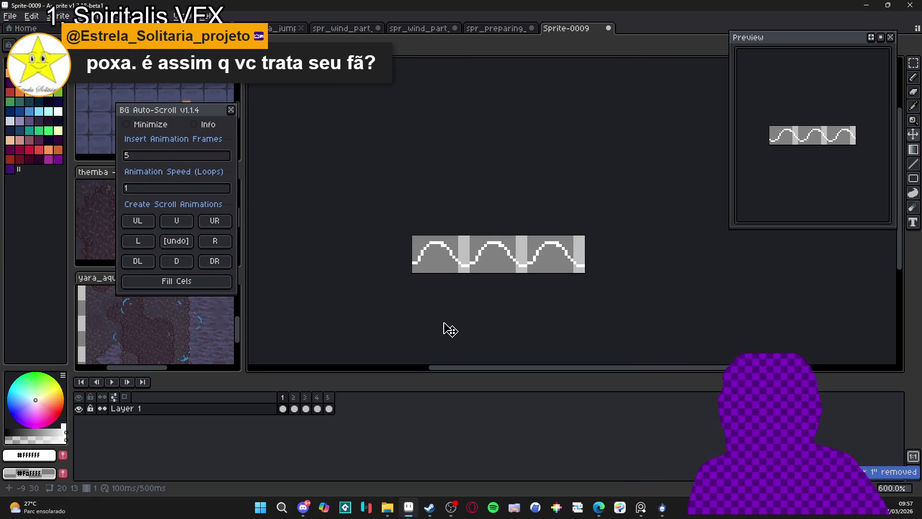
Step: Preview the scrolling wave animation, then select all five frames
click(112, 382)
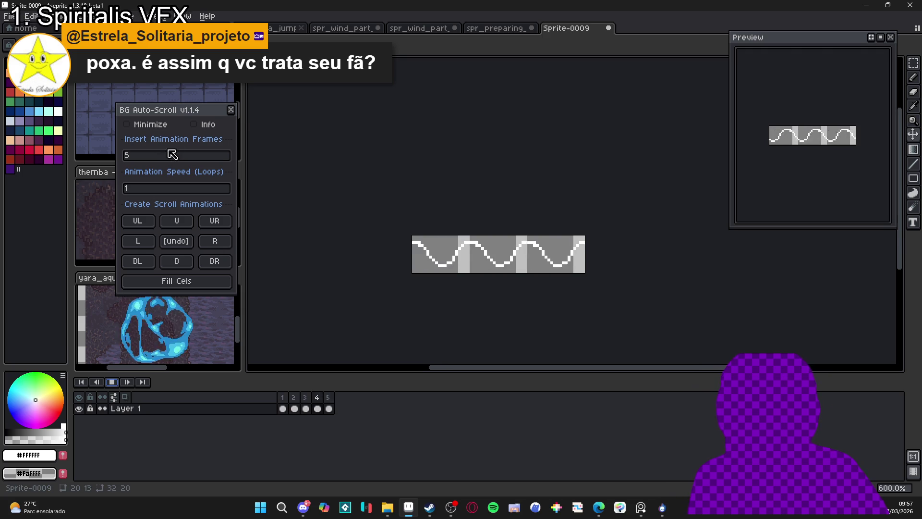
click(231, 110)
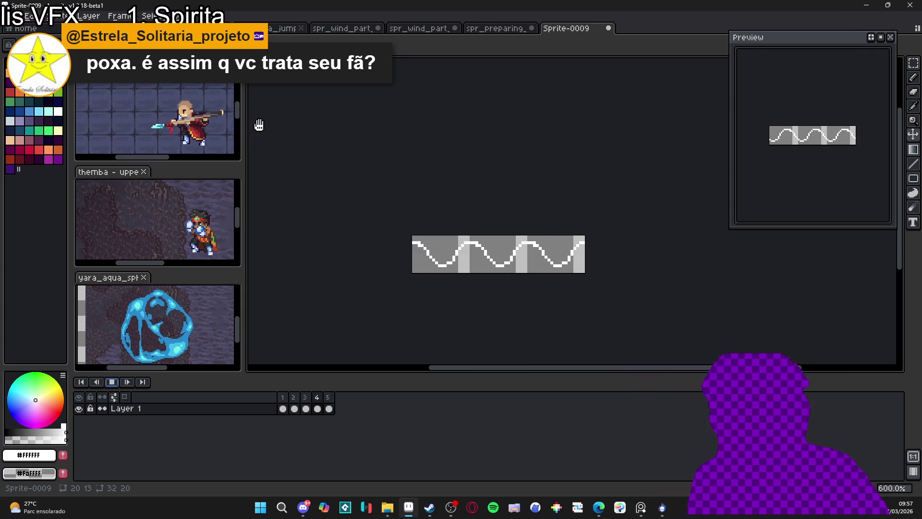
click(118, 381)
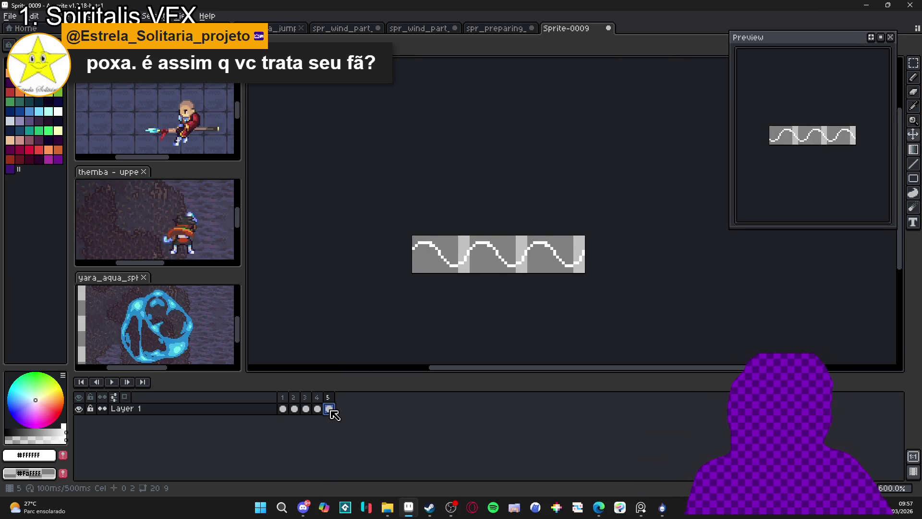
drag(330, 409, 286, 417)
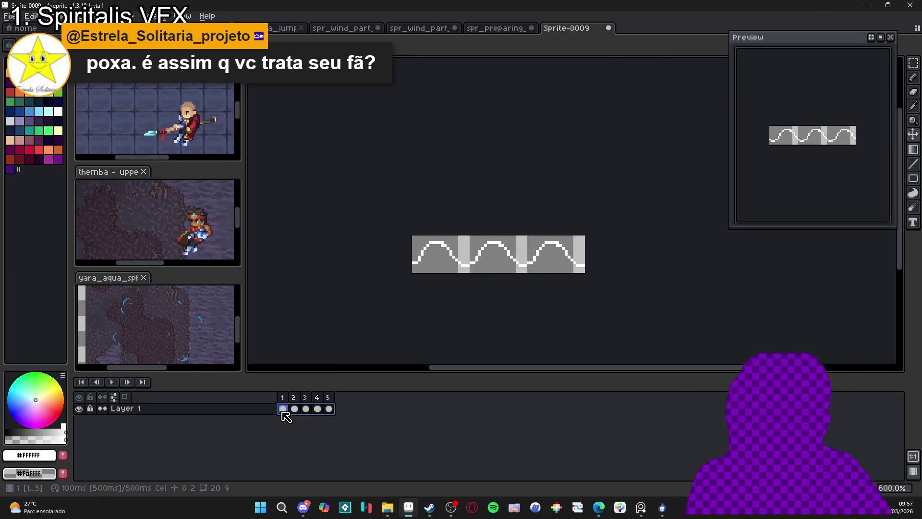
Step: Look through the open sprite tabs and switch to the gale arrow animation
click(509, 29)
click(425, 29)
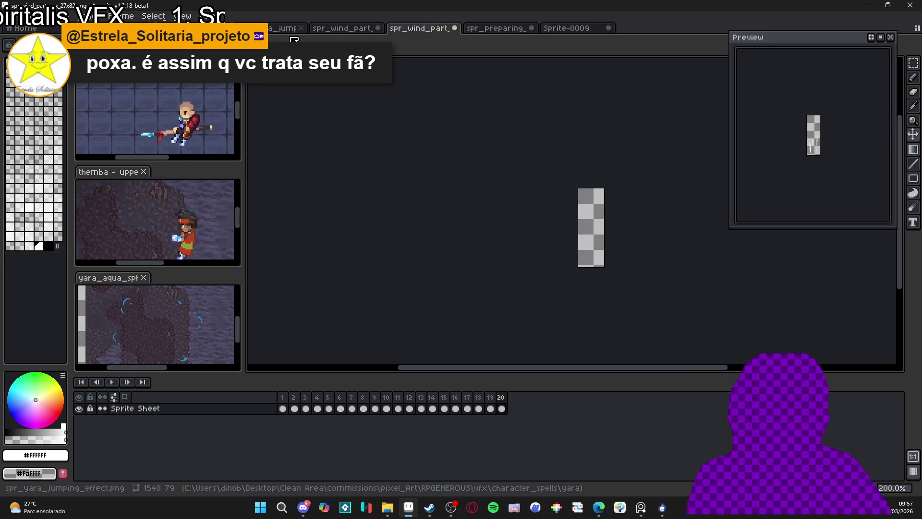
click(330, 27)
click(283, 28)
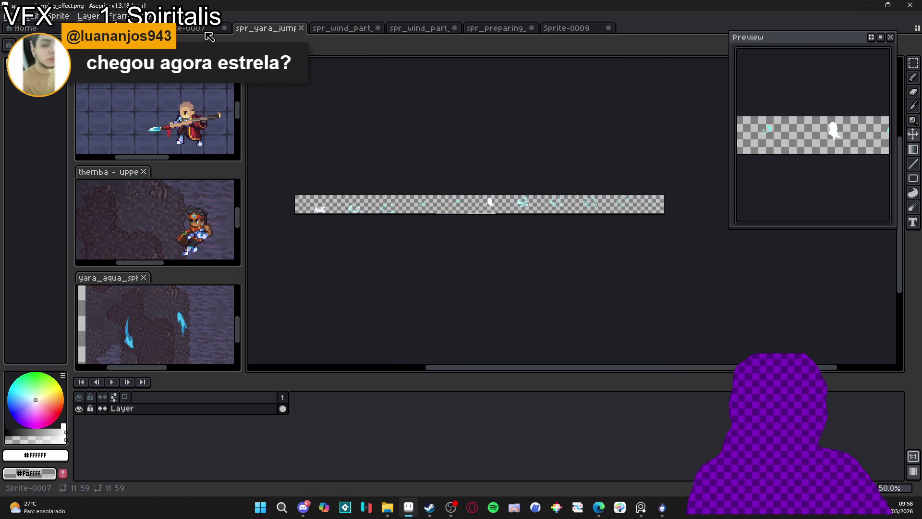
click(206, 29)
click(144, 28)
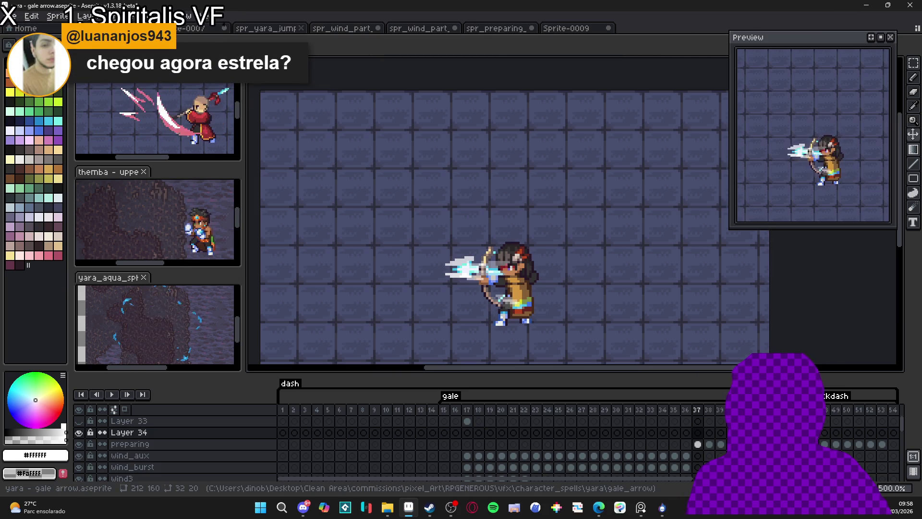
Step: Paste the wave frames into Layer 34 at frame 37 over the archer's bow, then return to Sprite-0009
click(698, 432)
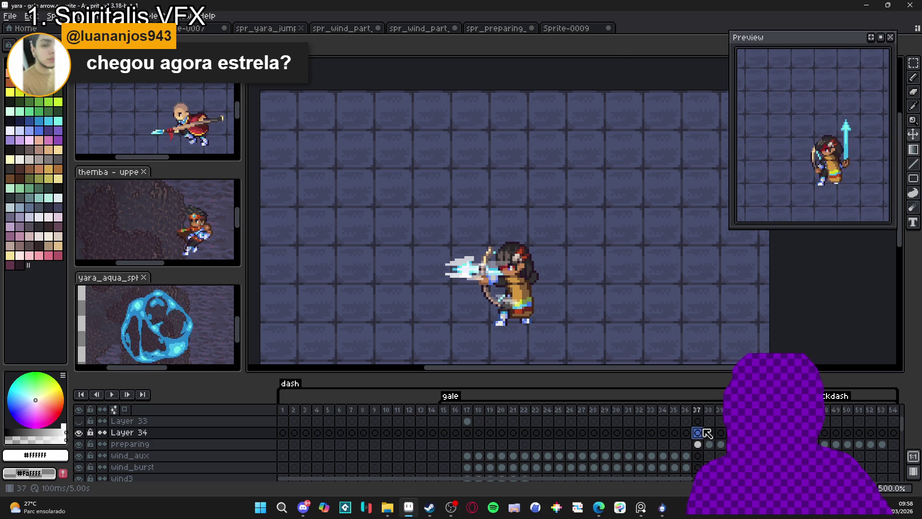
key(ctrl+v)
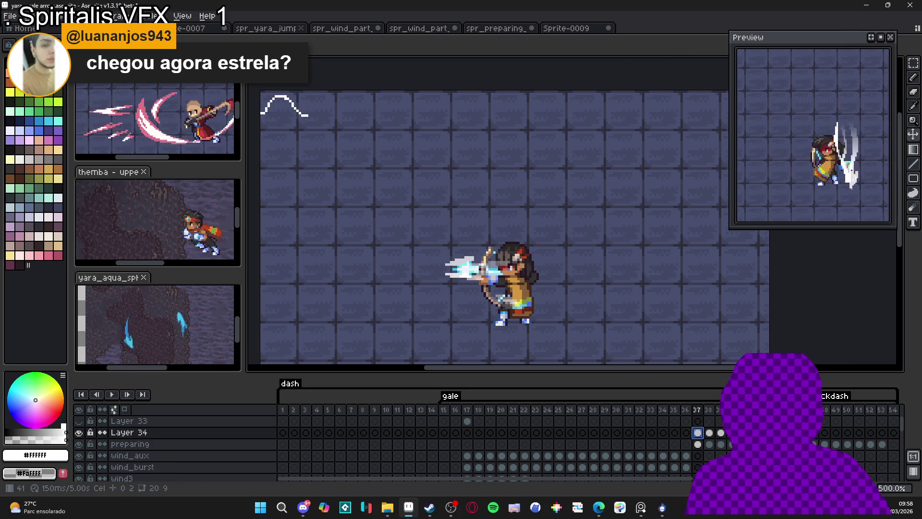
click(698, 432)
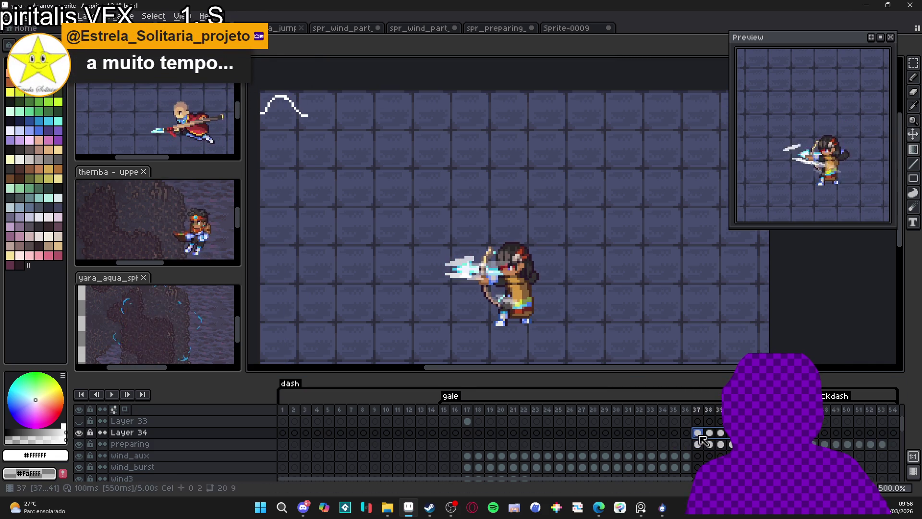
mouse_move(309, 127)
mouse_down()
mouse_move(484, 254)
mouse_move(503, 284)
mouse_up()
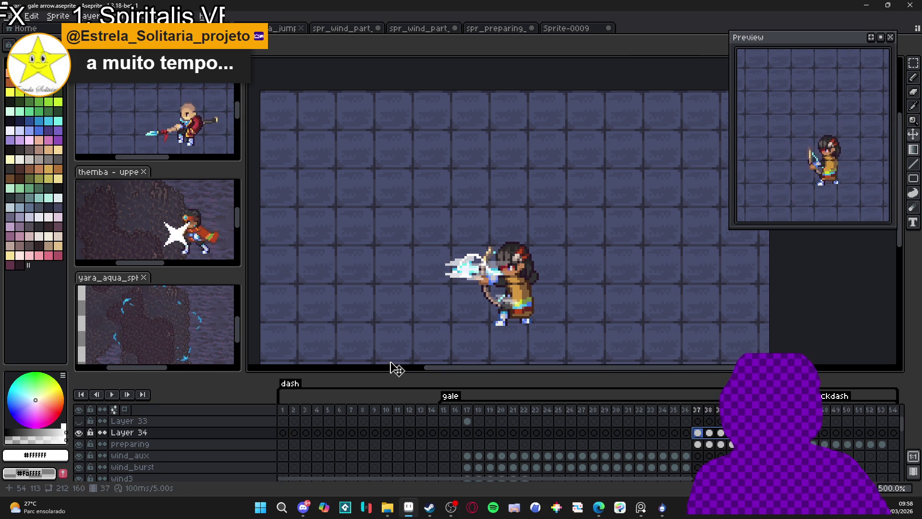
click(695, 434)
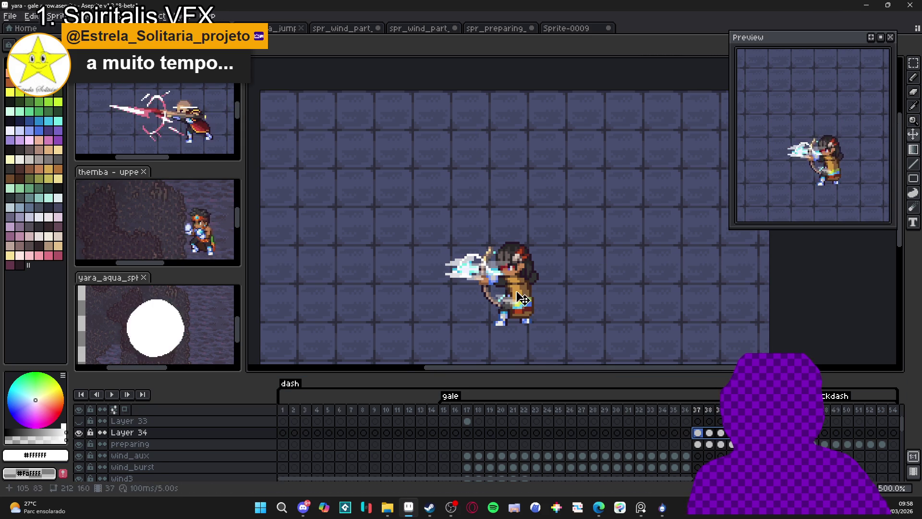
drag(505, 286, 491, 290)
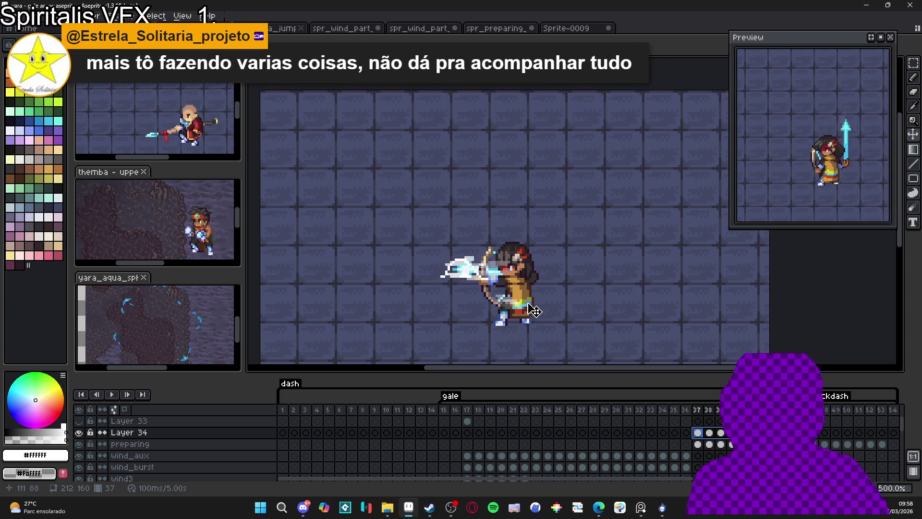
key(ctrl+Tab)
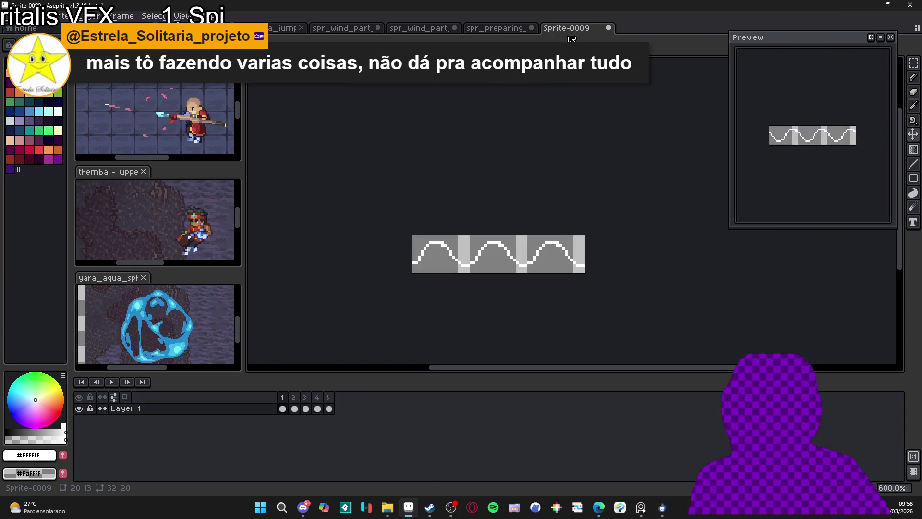
Step: Resize Sprite-0009 to 200% height in Sprite Size, making it 20×26
drag(480, 273, 460, 258)
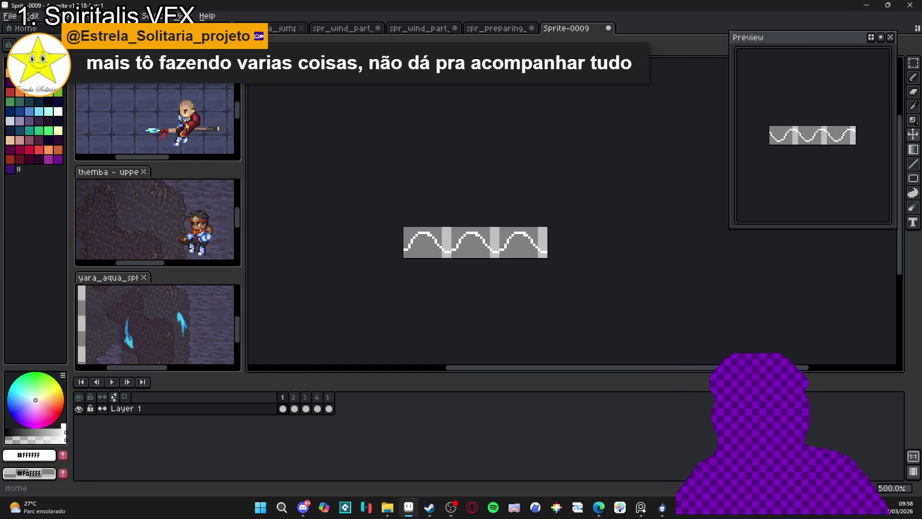
click(55, 16)
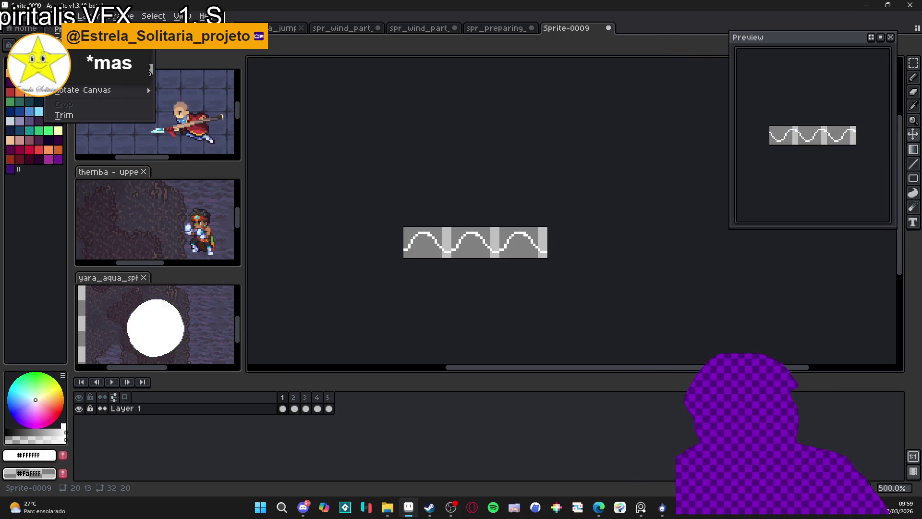
click(76, 65)
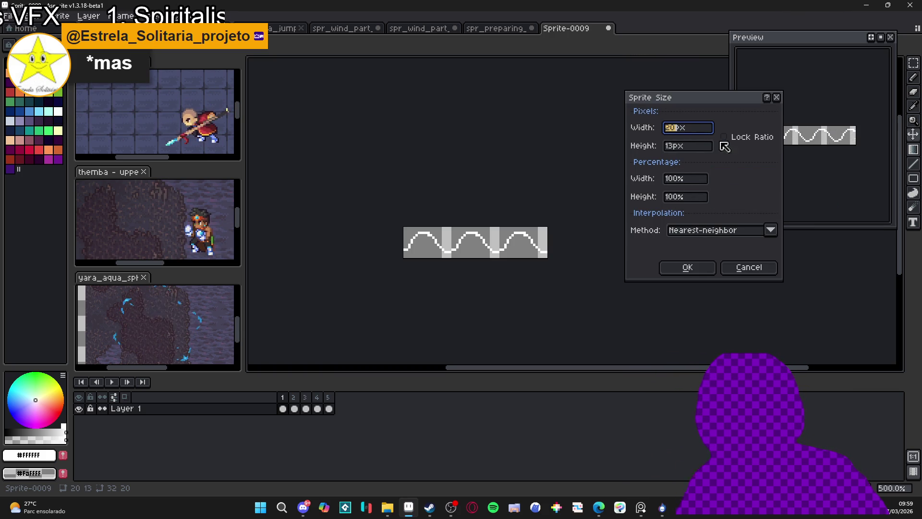
click(677, 197)
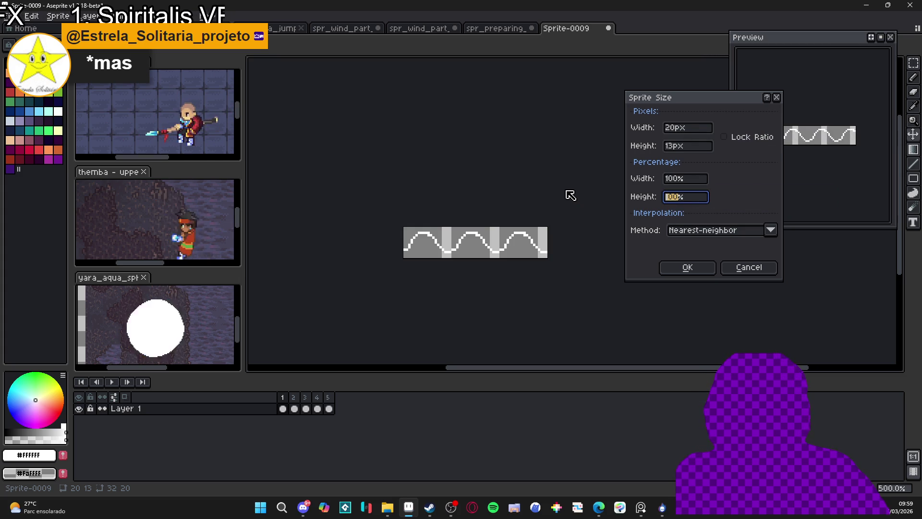
text(200)
key(Return)
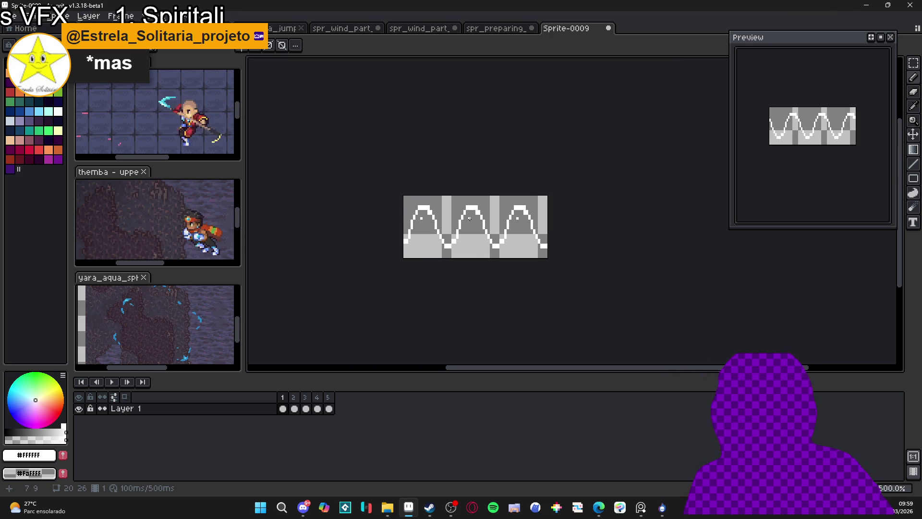
Step: Erase pixels to thin the wave crests and carve V-shaped troughs
scroll(478, 214, up, 4)
key(e)
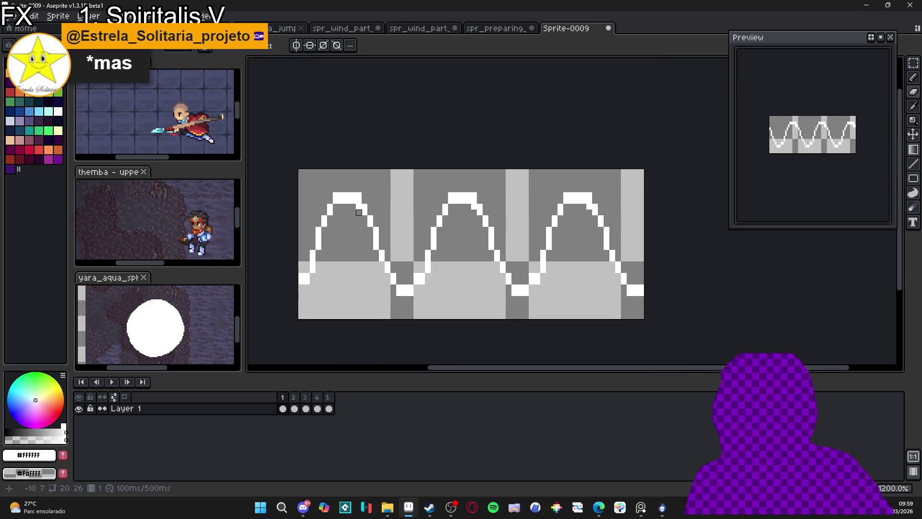
drag(353, 201, 336, 201)
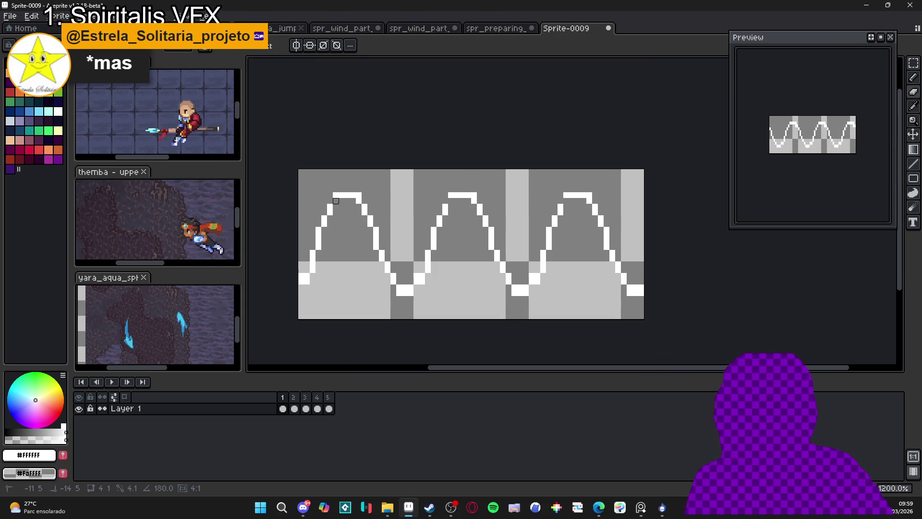
click(336, 195)
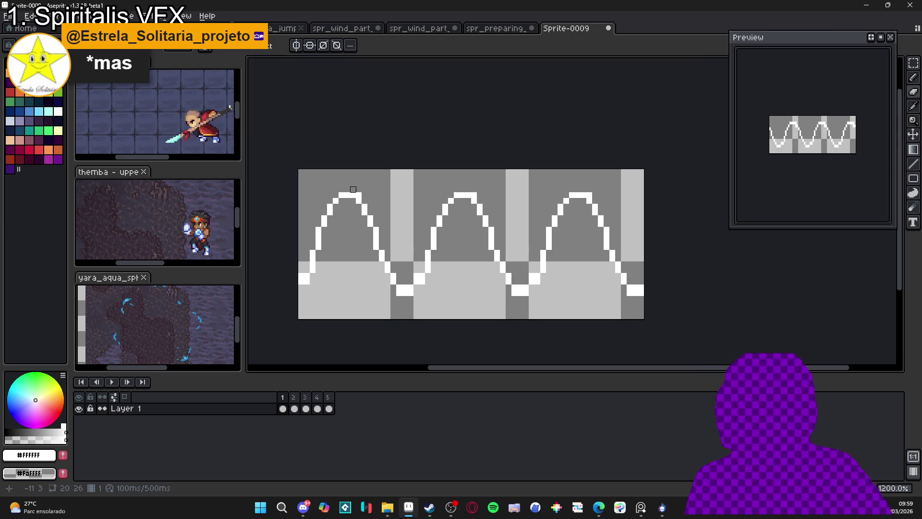
click(405, 288)
click(411, 293)
click(399, 293)
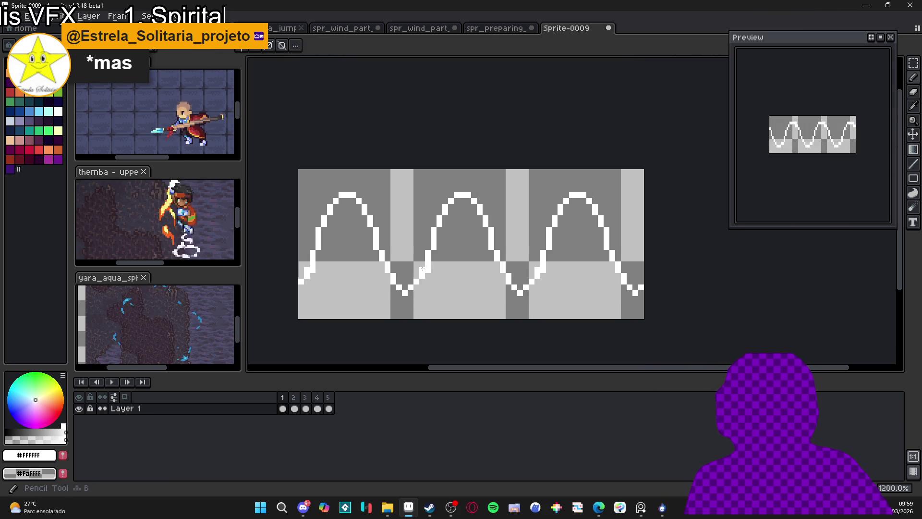
Step: Add one white pixel to the wave line and select frames 2 through 5
click(486, 280)
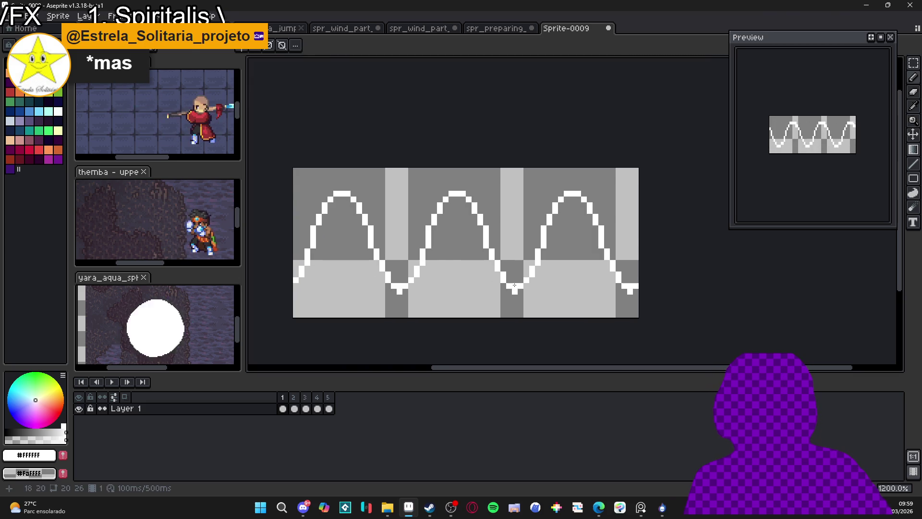
scroll(559, 273, down, 2)
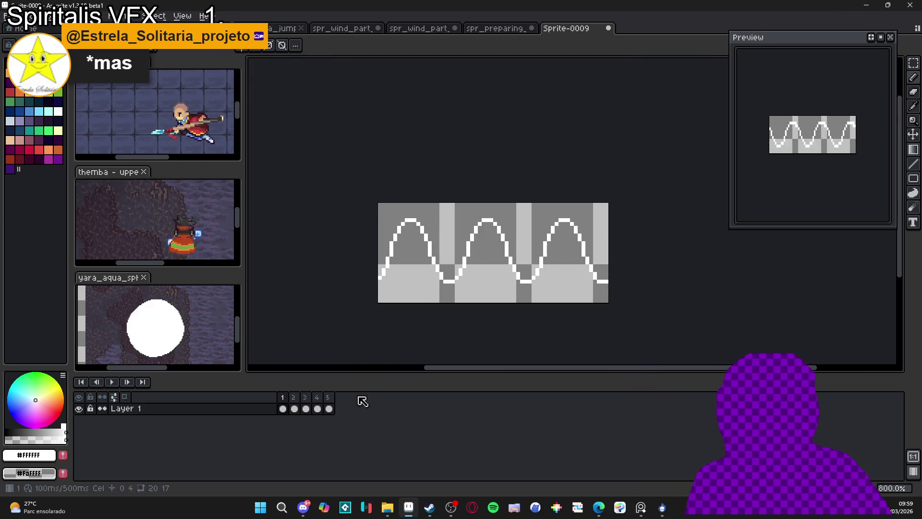
drag(294, 409, 355, 400)
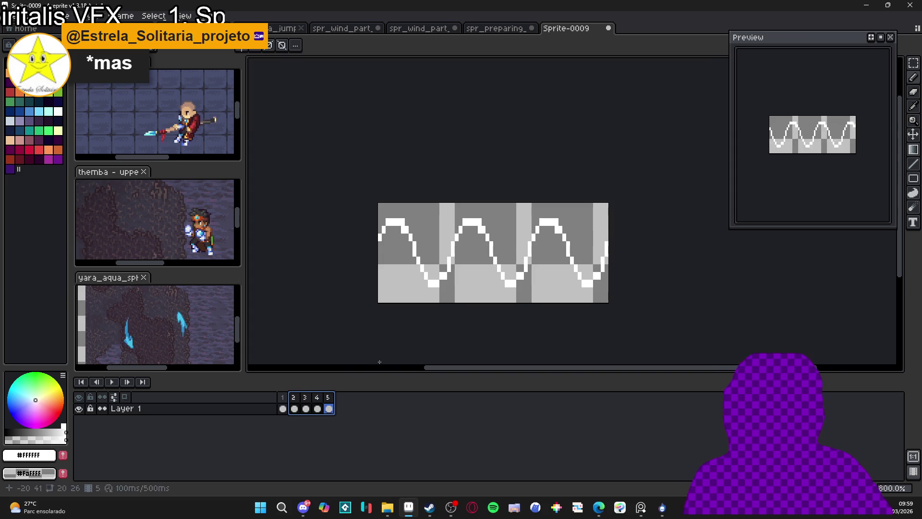
Step: Delete frames 2–5 and thicken the wave's right slopes, adding white pixels at the bottom
key(alt+c)
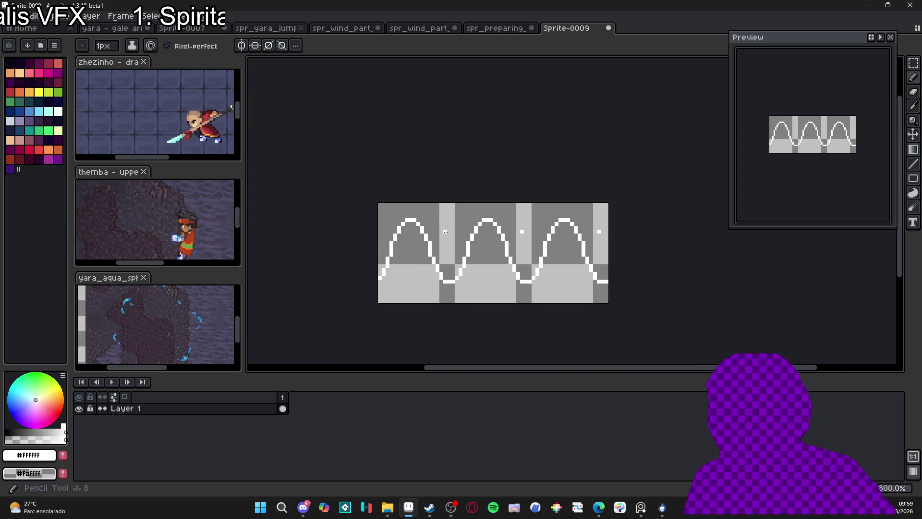
mouse_move(412, 221)
mouse_down()
mouse_move(432, 277)
mouse_move(429, 259)
mouse_up()
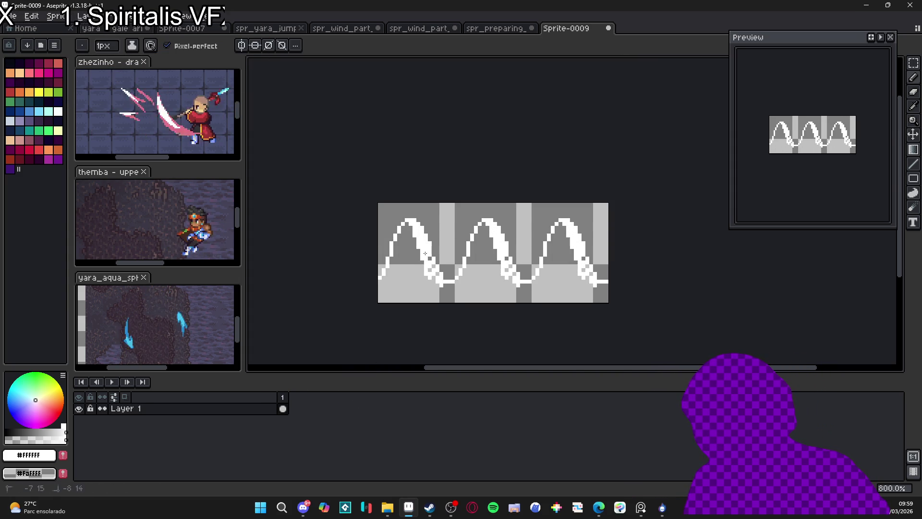
click(445, 282)
key(e)
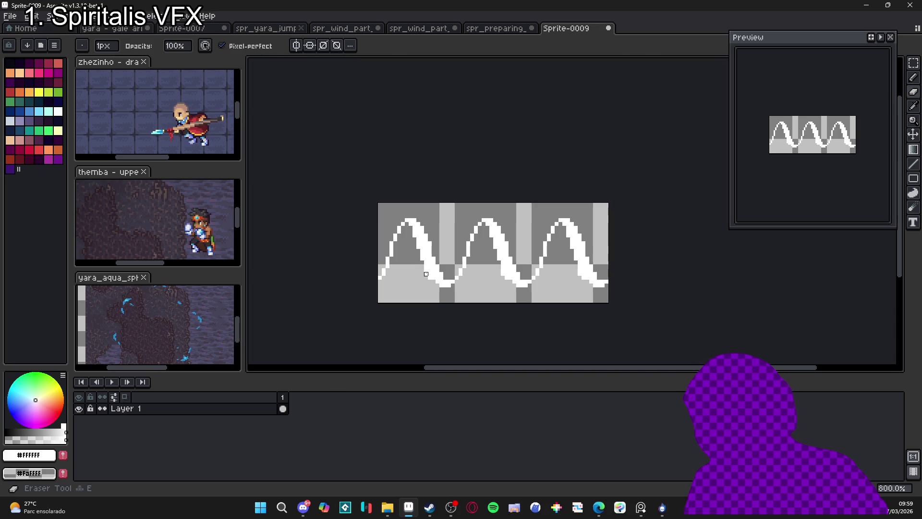
key(e)
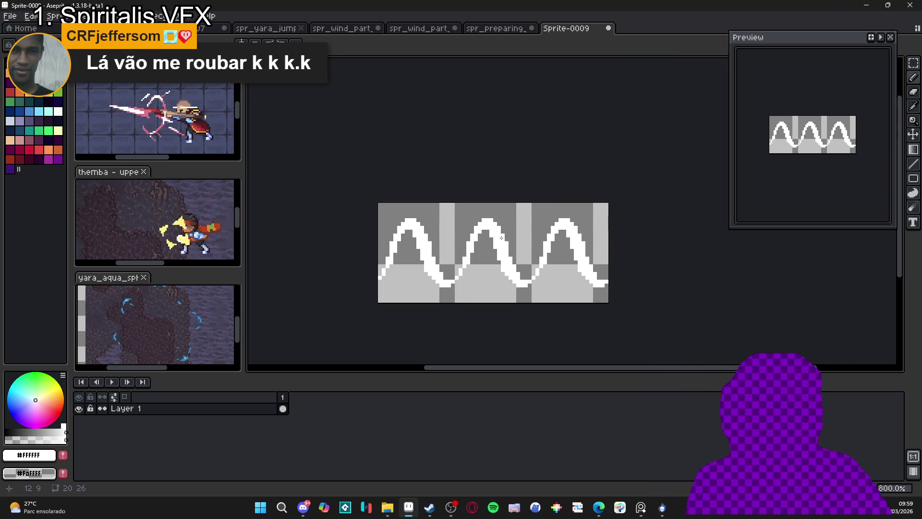
scroll(501, 238, up, 3)
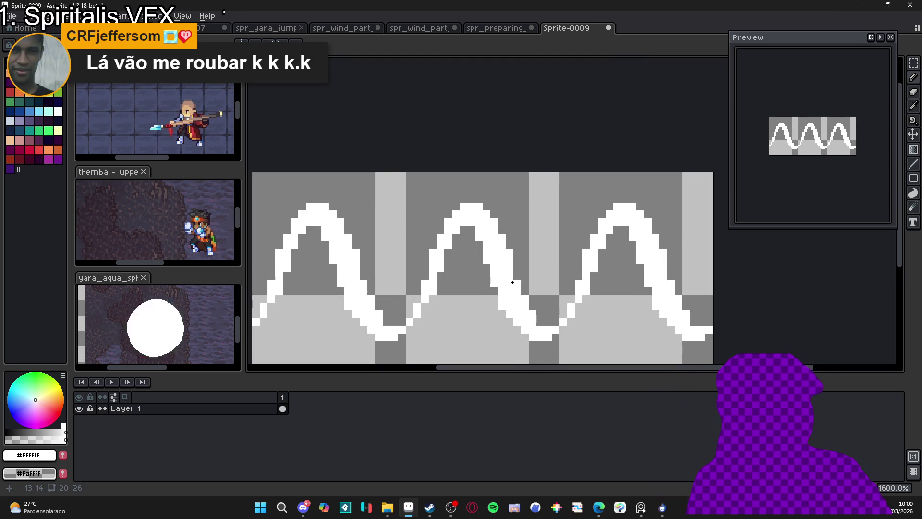
scroll(513, 281, down, 1)
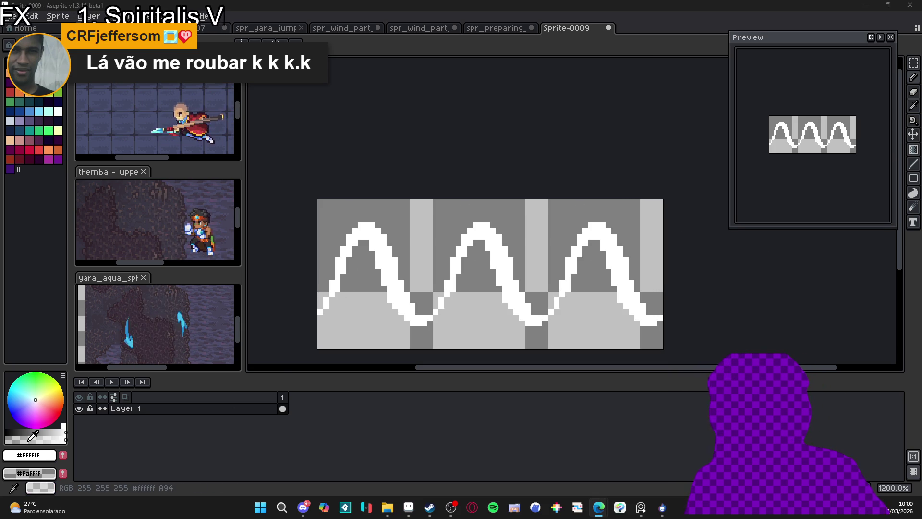
scroll(481, 248, up, 1)
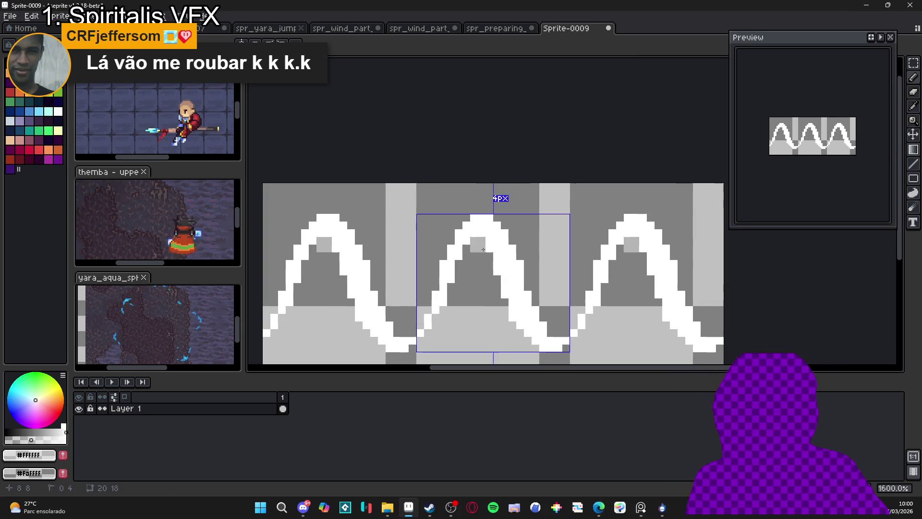
Step: Paint light-grey shading pixels inside the middle wave arc, undoing stray ones
mouse_move(482, 249)
mouse_down()
mouse_move(467, 252)
mouse_move(469, 277)
mouse_move(451, 301)
mouse_up()
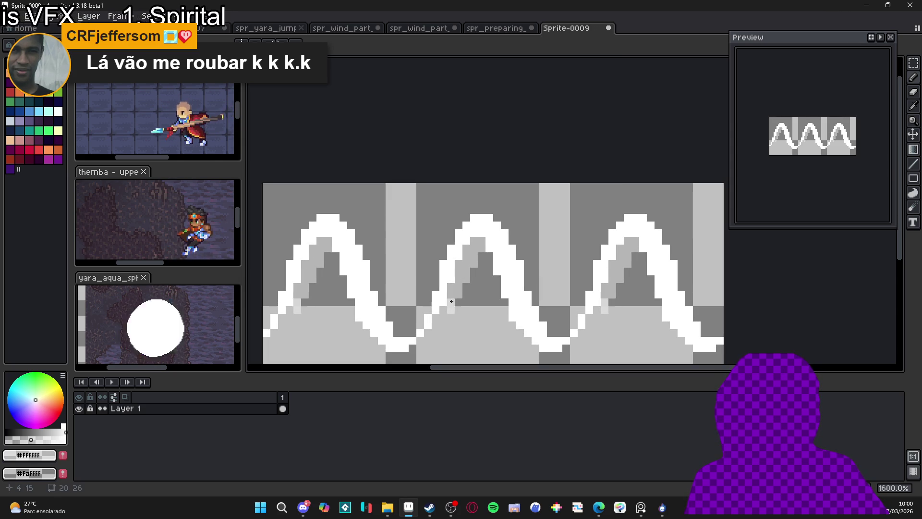
key(ctrl+z)
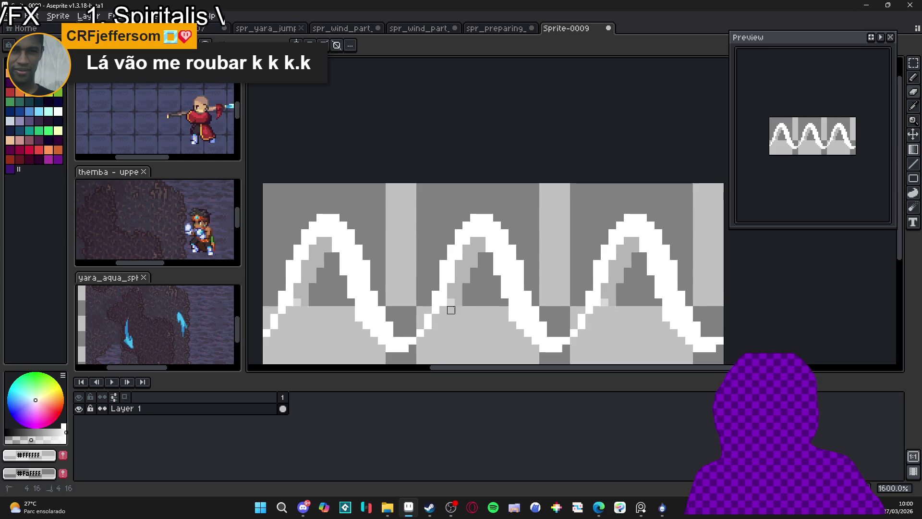
click(452, 309)
drag(452, 307, 448, 318)
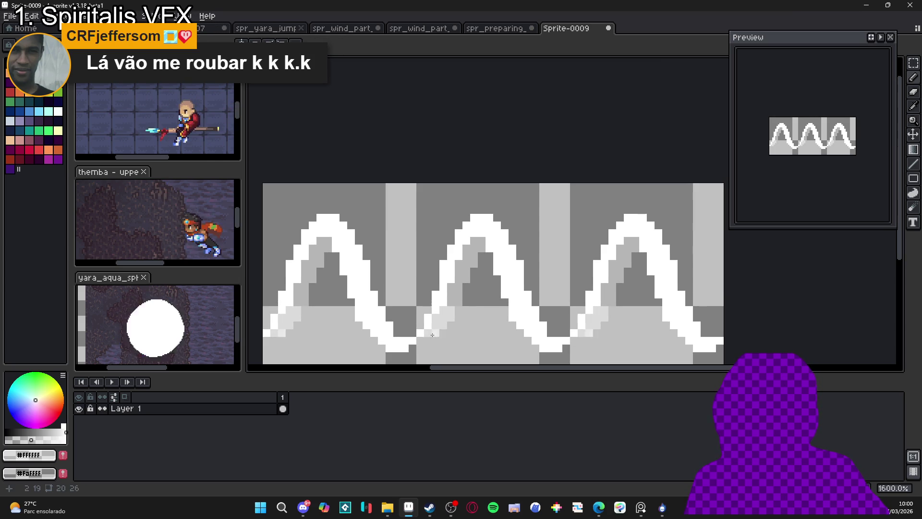
click(485, 254)
key(ctrl+z)
click(490, 264)
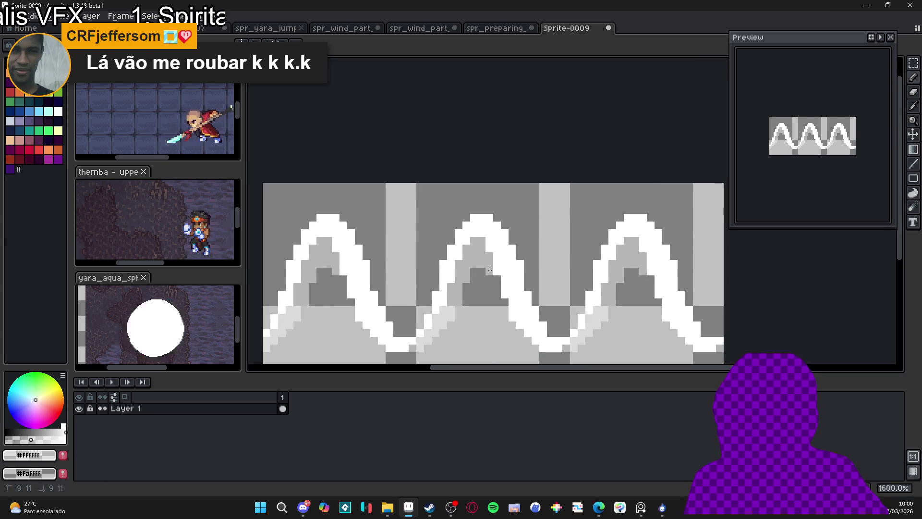
Step: Add light-grey shading along the dips and turn the dark block's bottom row light grey
scroll(490, 269, down, 3)
scroll(455, 298, up, 3)
click(455, 297)
scroll(455, 298, up, 2)
click(461, 305)
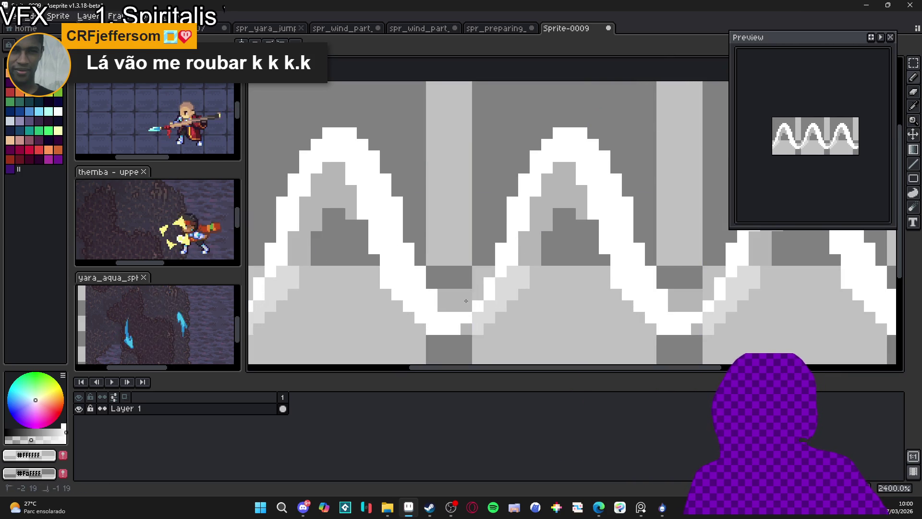
click(435, 287)
mouse_move(435, 287)
mouse_down()
mouse_move(397, 179)
mouse_move(367, 138)
mouse_up()
mouse_move(443, 283)
mouse_down()
mouse_move(466, 283)
mouse_move(456, 271)
mouse_move(469, 271)
mouse_move(420, 237)
mouse_move(408, 210)
mouse_up()
scroll(409, 211, down, 6)
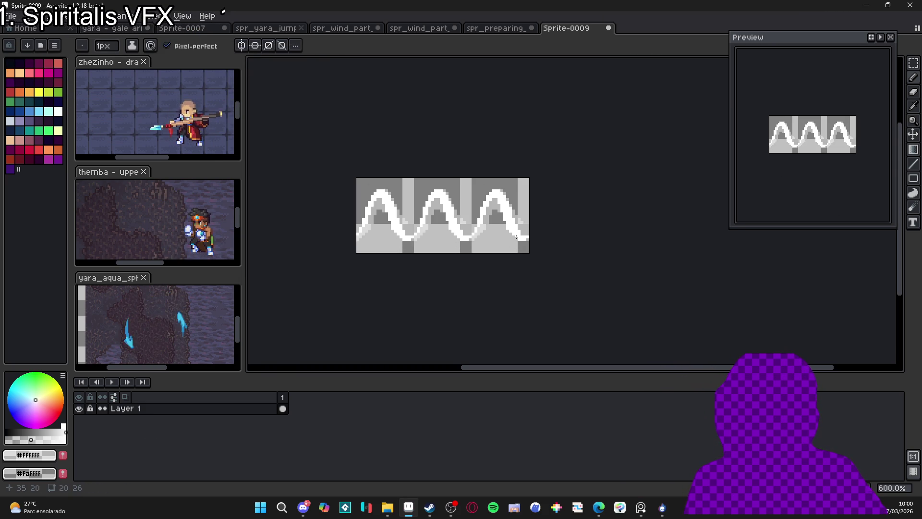
Step: Retouch a few single pixels along the wave with the Pencil
scroll(463, 243, up, 5)
key(b)
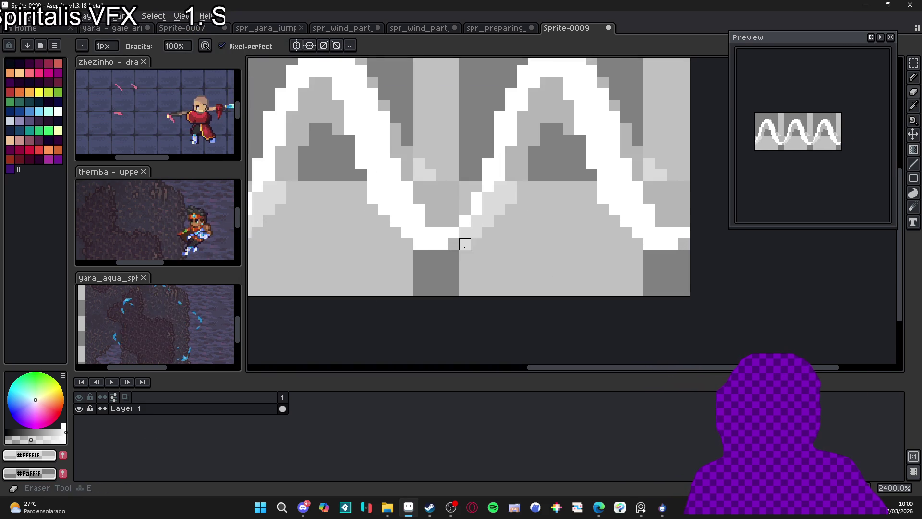
scroll(477, 281, down, 4)
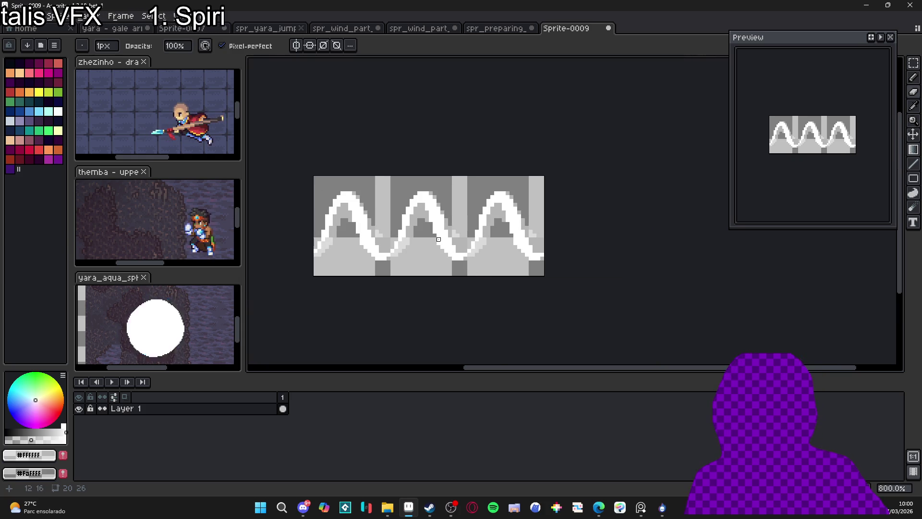
key(e)
scroll(365, 237, up, 3)
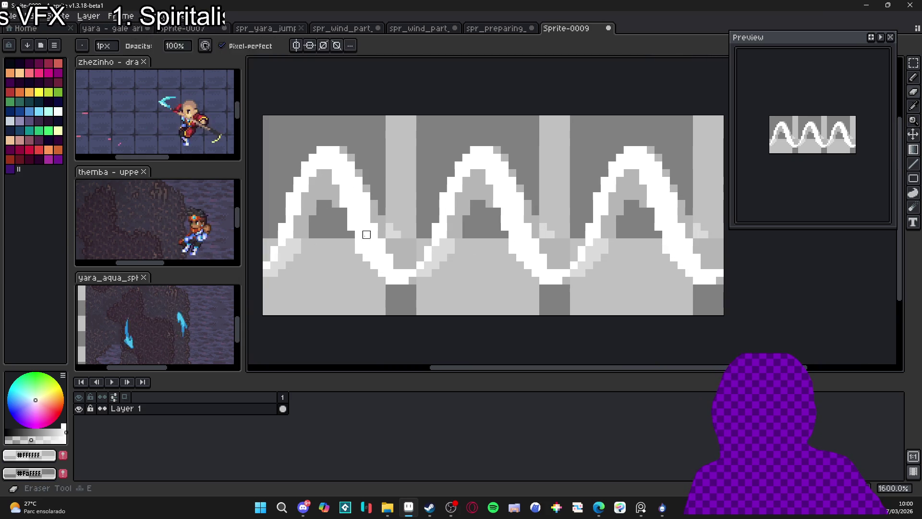
click(350, 235)
key(b)
click(367, 262)
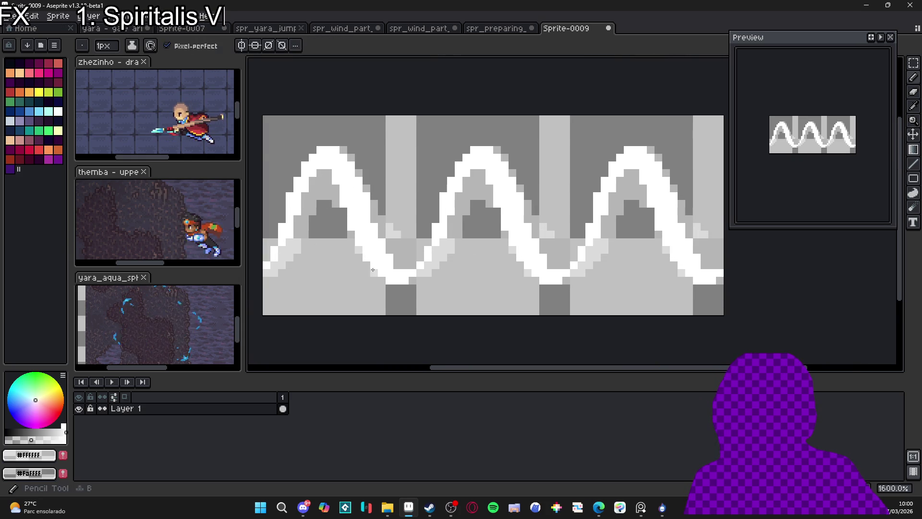
scroll(392, 287, down, 2)
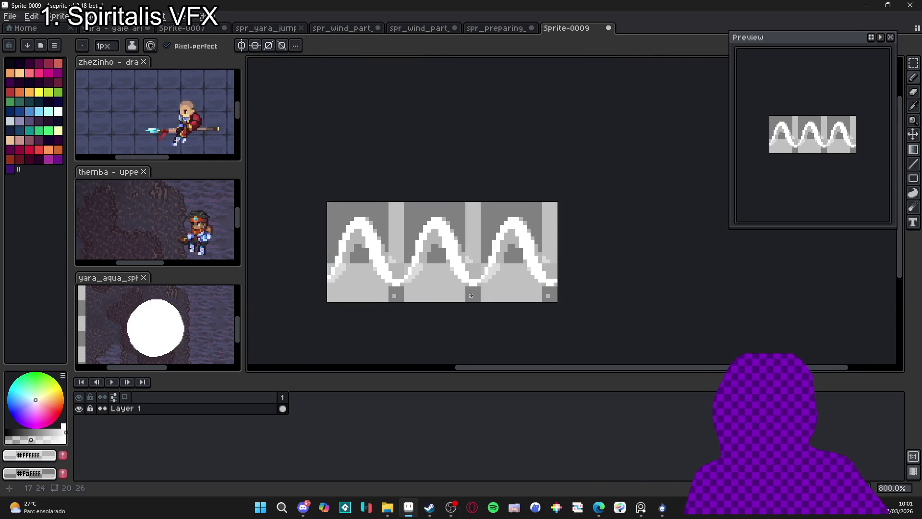
drag(471, 296, 456, 266)
scroll(458, 269, up, 5)
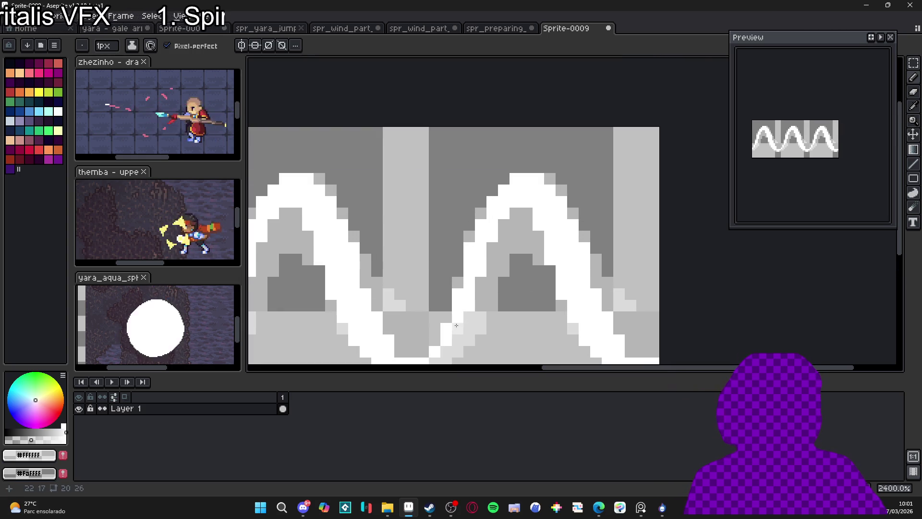
scroll(430, 339, down, 2)
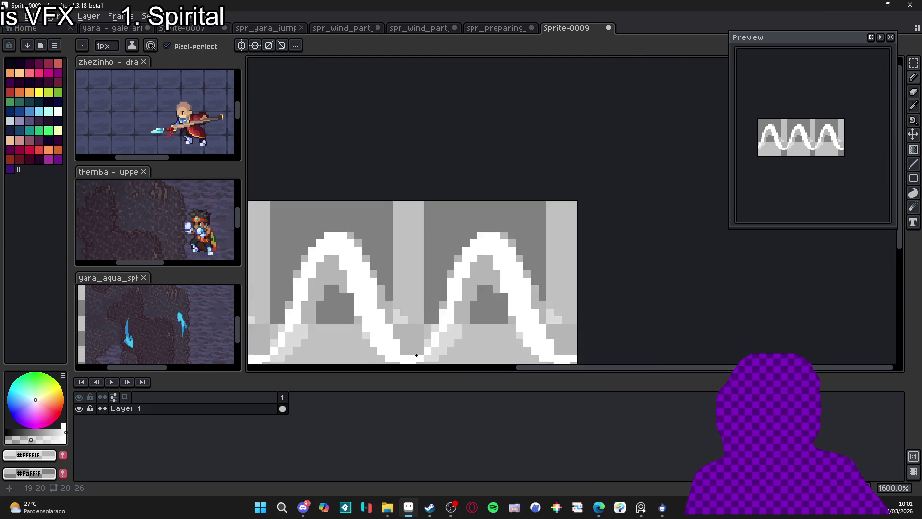
scroll(416, 266, down, 4)
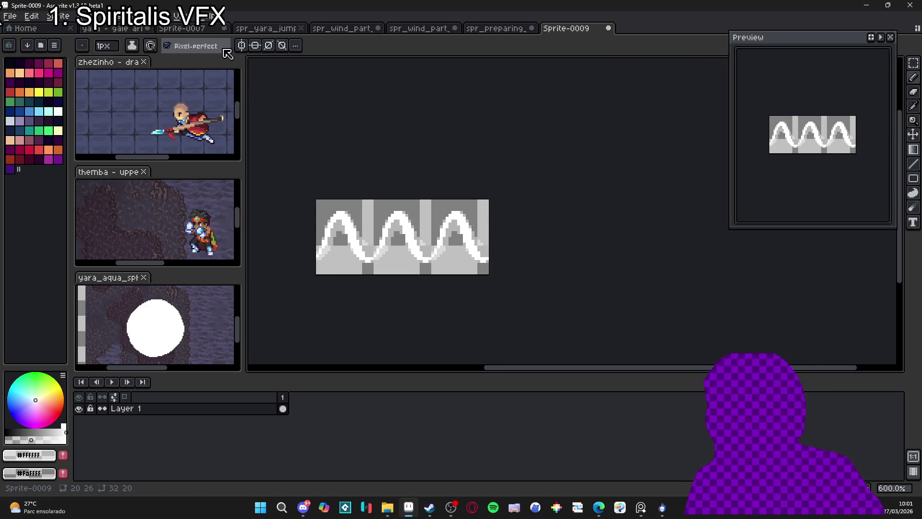
scroll(342, 202, up, 4)
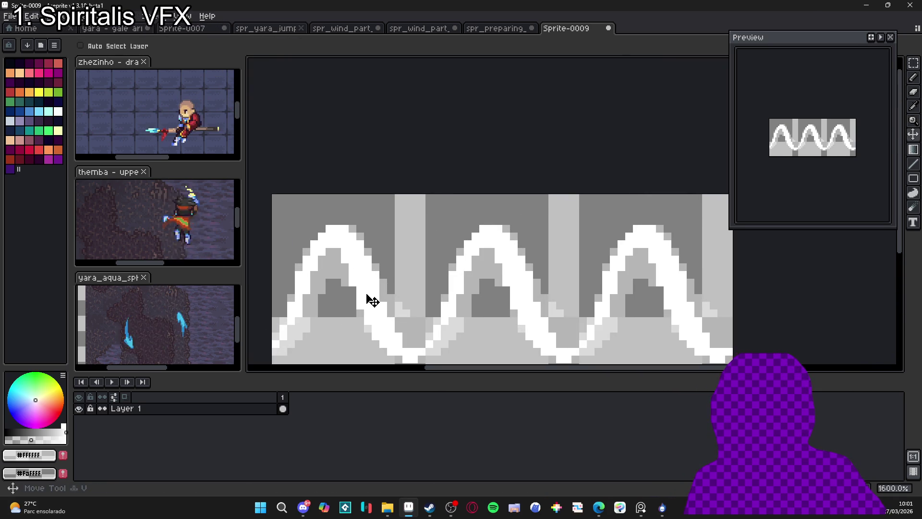
Step: Set the Eraser's opacity to 53%
click(178, 47)
drag(222, 66, 227, 61)
click(372, 301)
Step: Lighten pixels in the wave arcs by erasing at 67%, then about 20% opacity
click(364, 291)
click(177, 45)
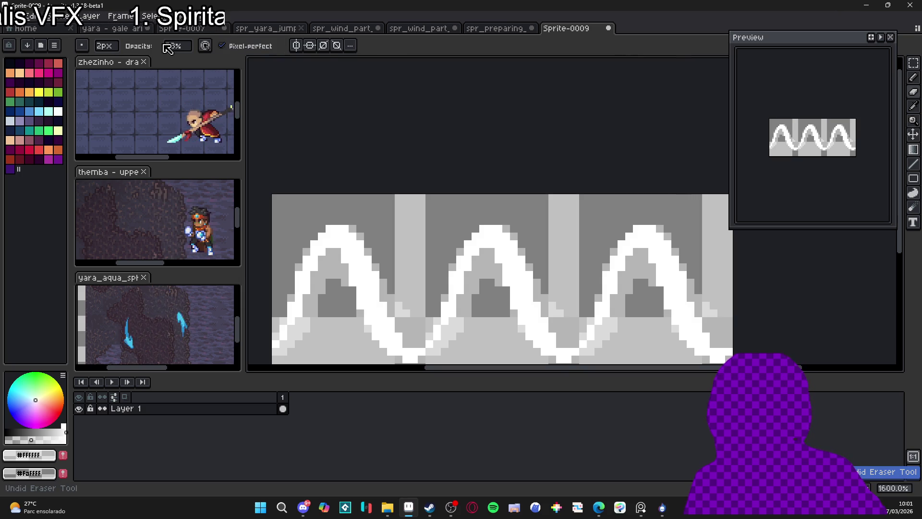
click(244, 61)
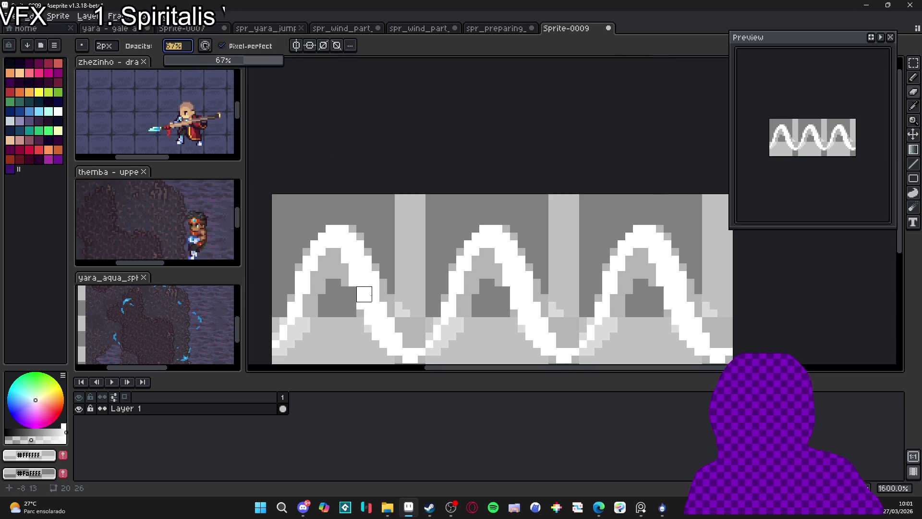
click(364, 294)
click(364, 302)
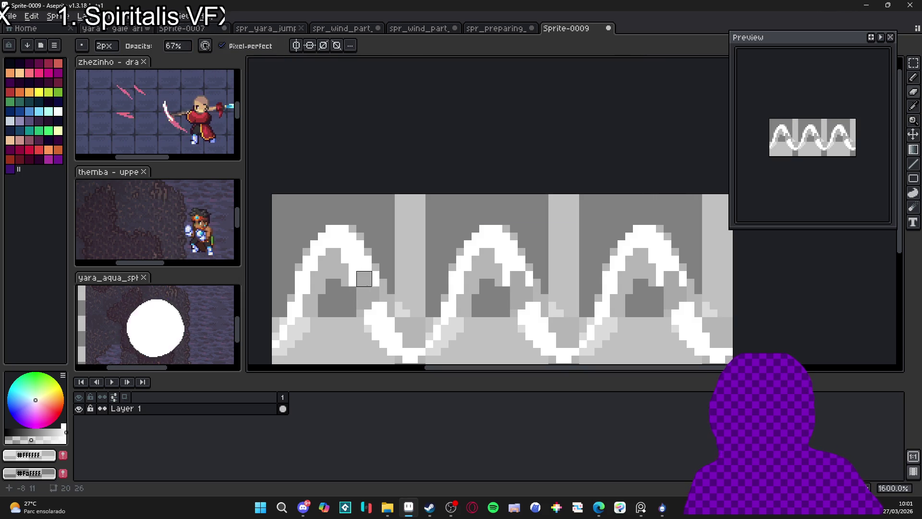
click(177, 46)
drag(195, 71, 196, 71)
click(364, 302)
click(364, 286)
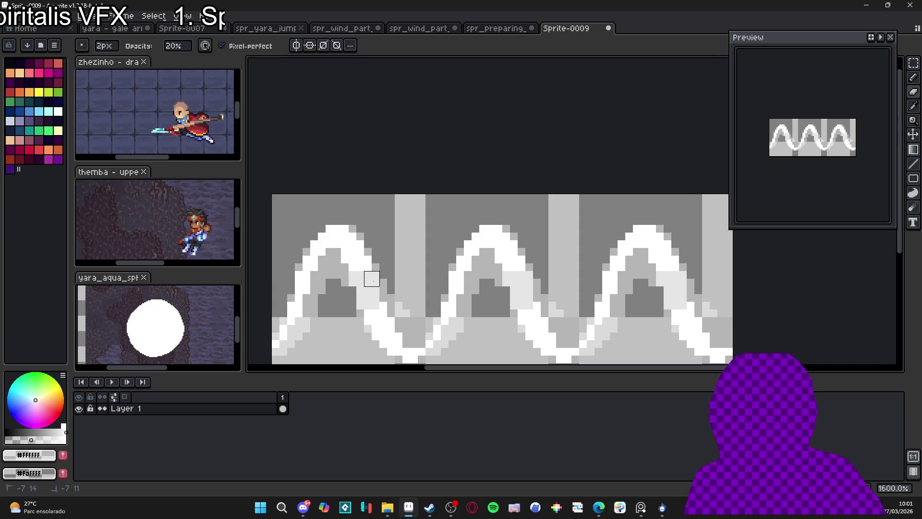
Step: Add light grey shading pixels under the white wave crests and zoom out to 500%
click(371, 274)
click(357, 263)
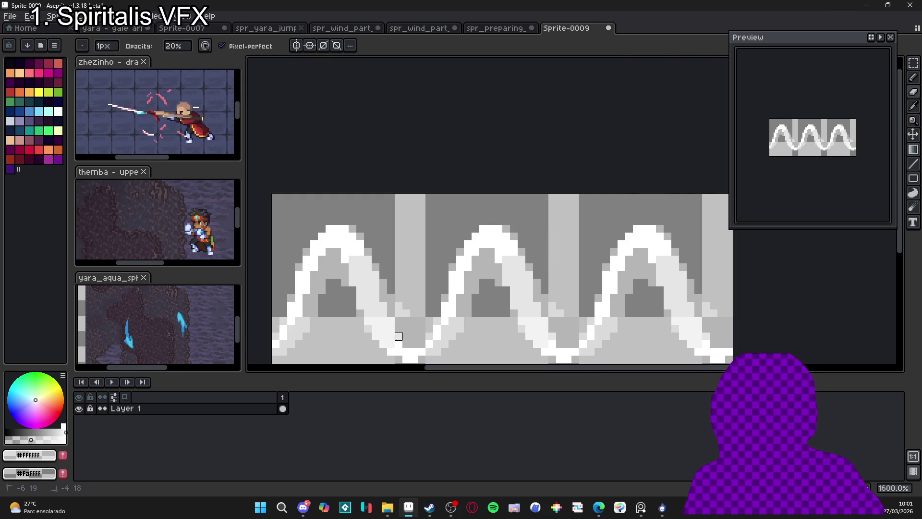
drag(391, 352, 399, 352)
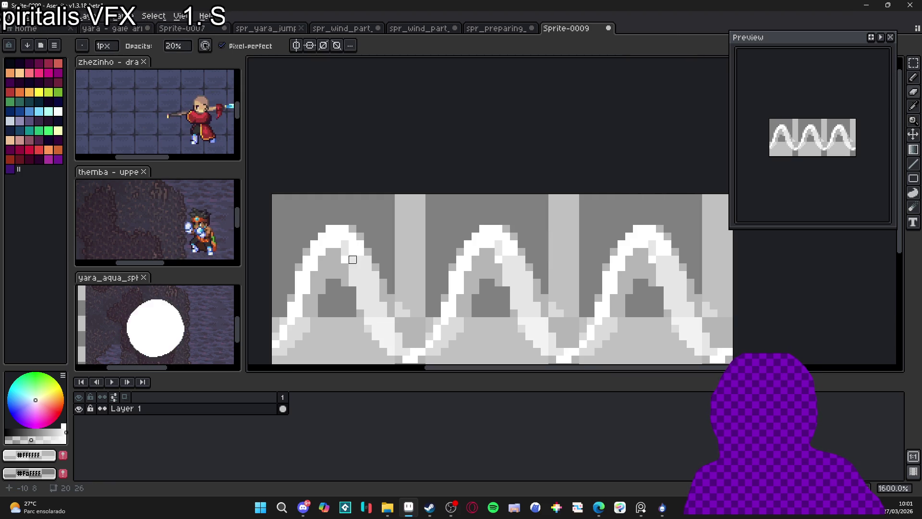
scroll(388, 288, down, 5)
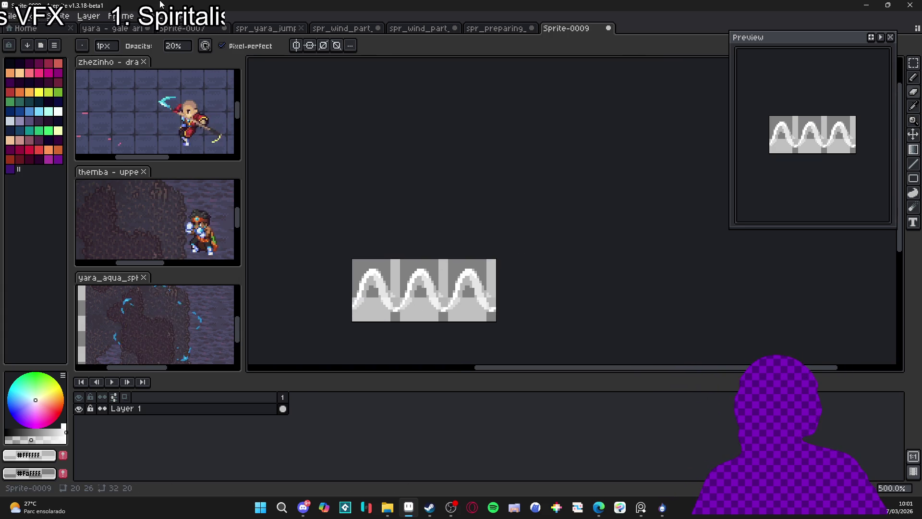
click(7, 16)
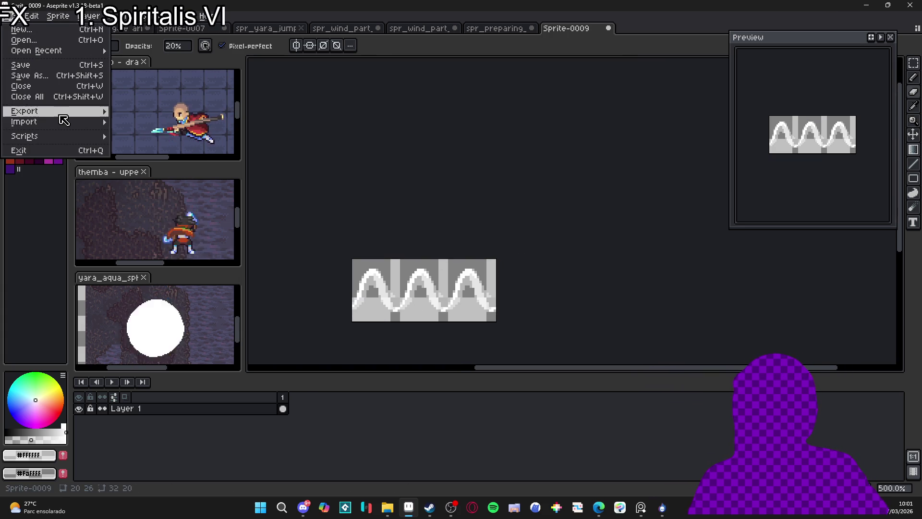
Step: Run BG Auto-Scroll with 6 frames and 2 loops, scrolling right, then play the loop
mouse_move(61, 116)
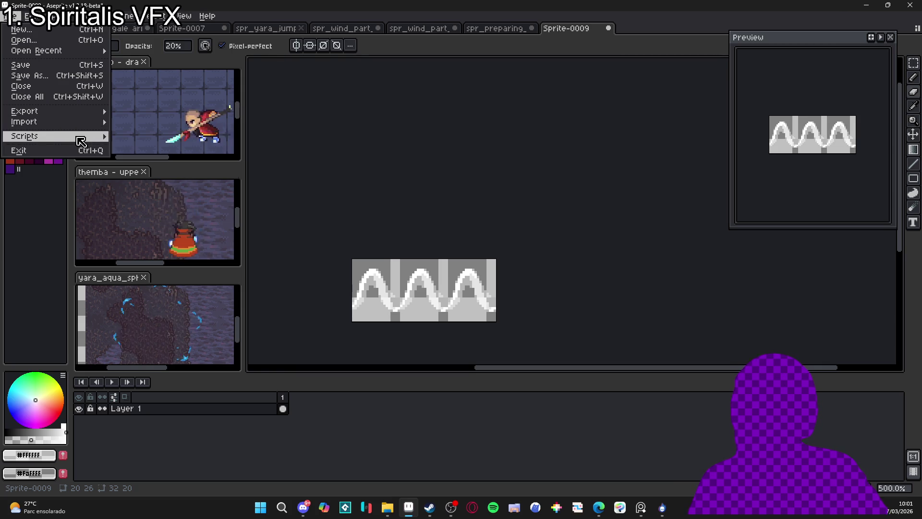
mouse_move(58, 136)
click(144, 136)
click(161, 156)
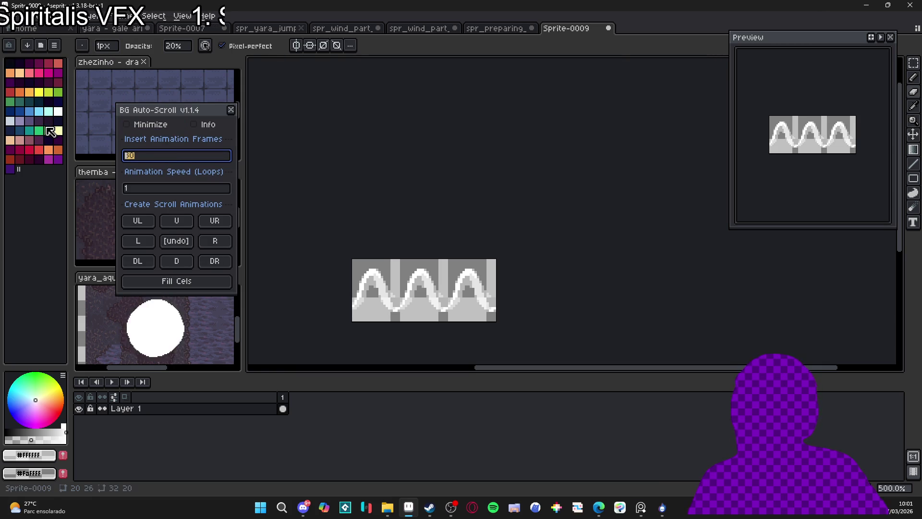
text(3)
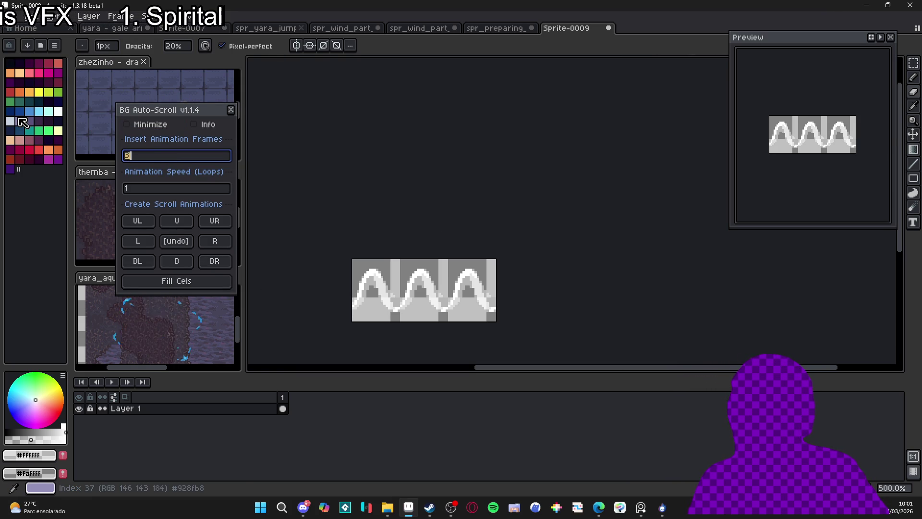
text(6)
key(Tab)
key(2)
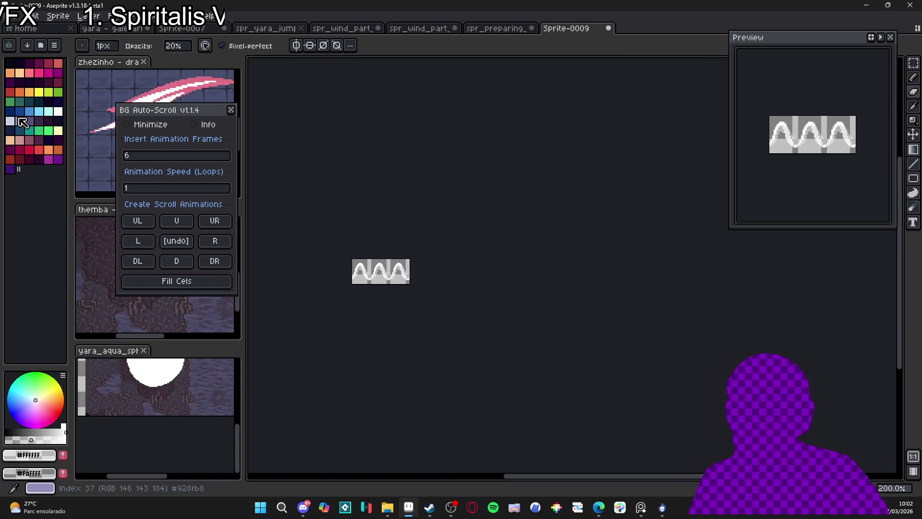
key(Tab)
click(163, 188)
text(2)
click(214, 240)
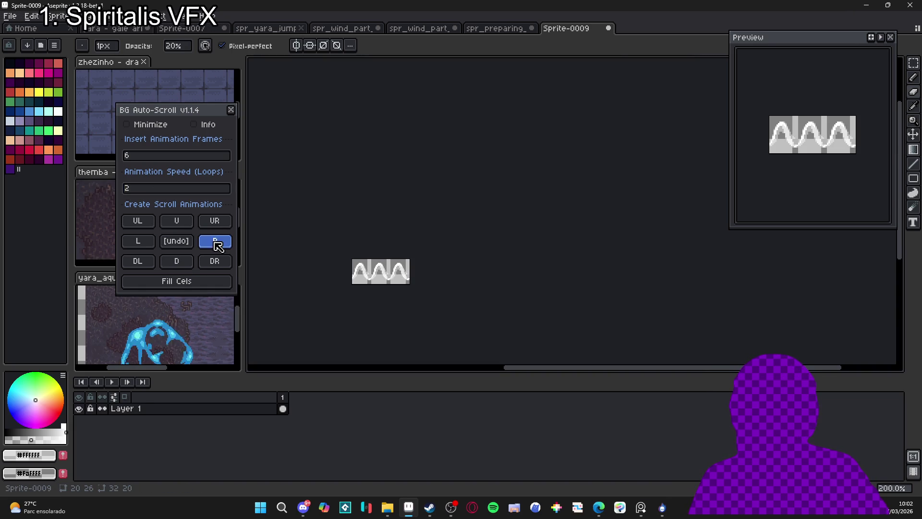
click(231, 113)
click(112, 382)
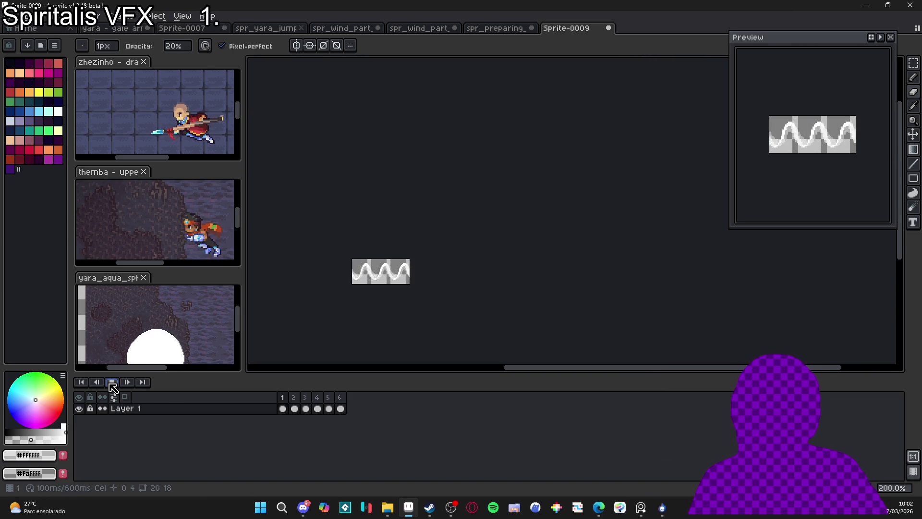
Step: Stop playback, select the wave cels in frames 1–6, and return to the yara gale arrow file
click(340, 411)
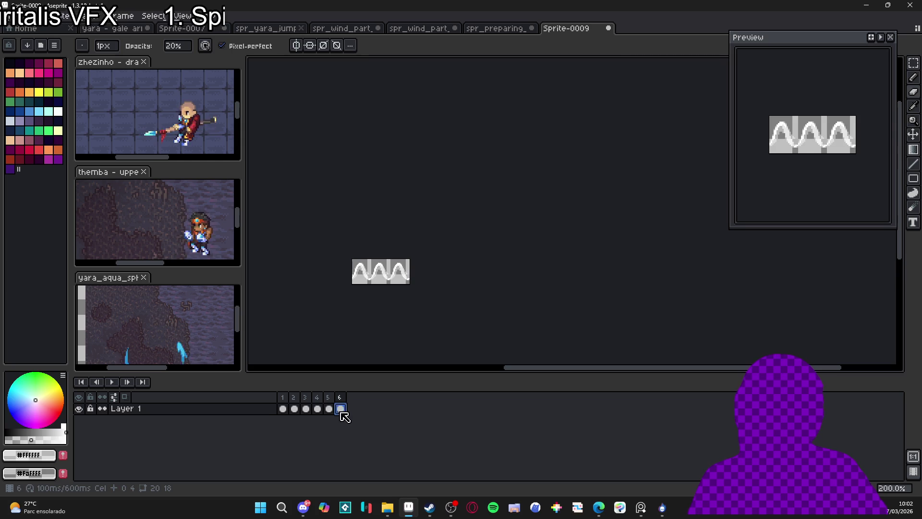
drag(342, 412, 281, 411)
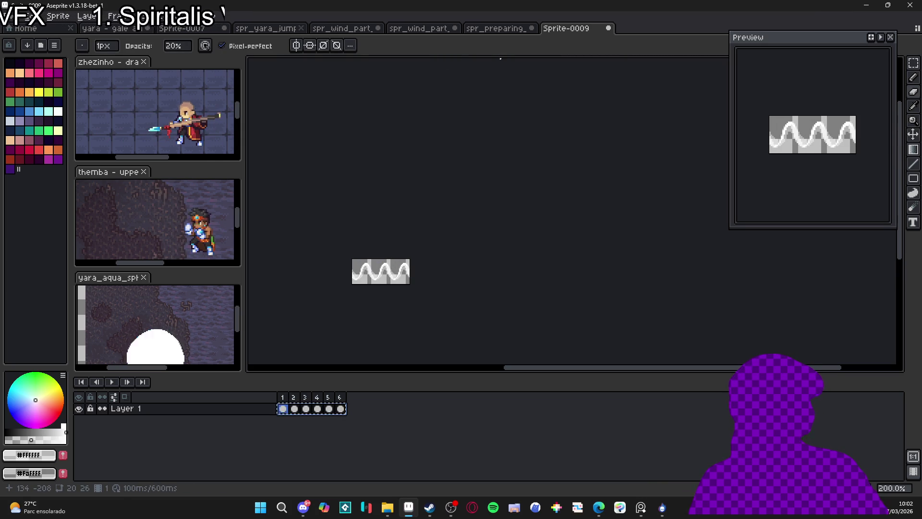
click(511, 28)
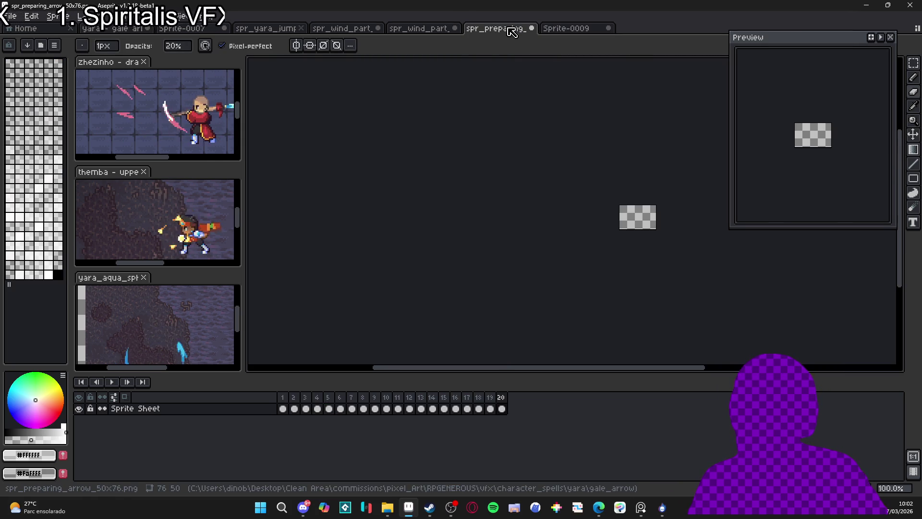
click(433, 30)
click(344, 32)
click(274, 31)
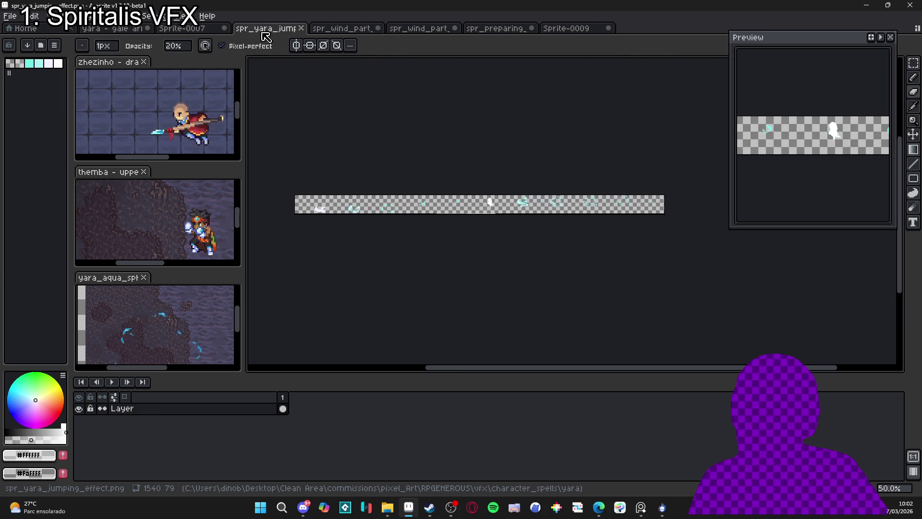
click(193, 34)
click(120, 29)
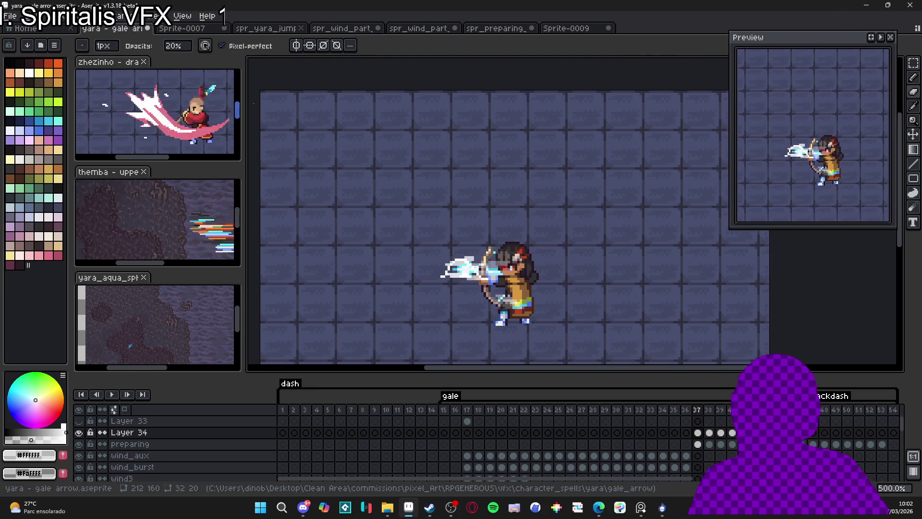
Step: Paste the wave loop into Layer 34 frames 37–42 and move it onto the archer's bow
click(698, 432)
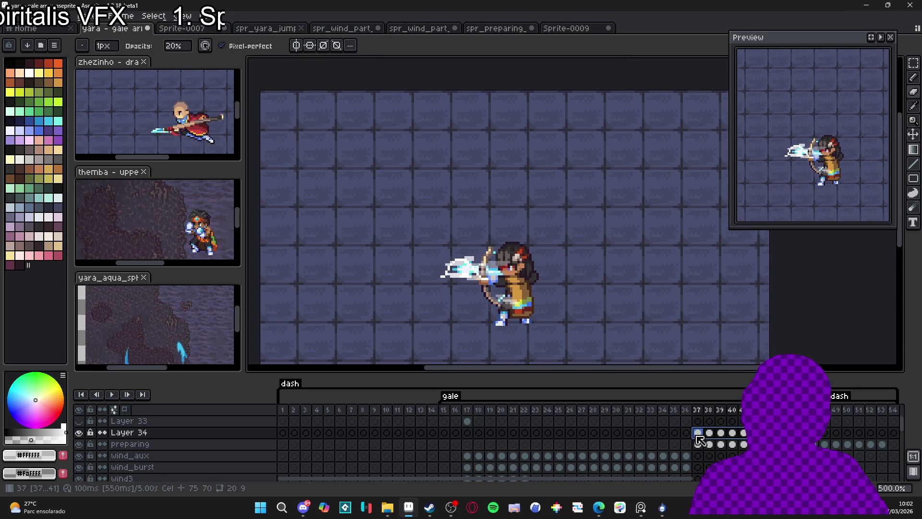
drag(698, 431, 754, 433)
key(Return)
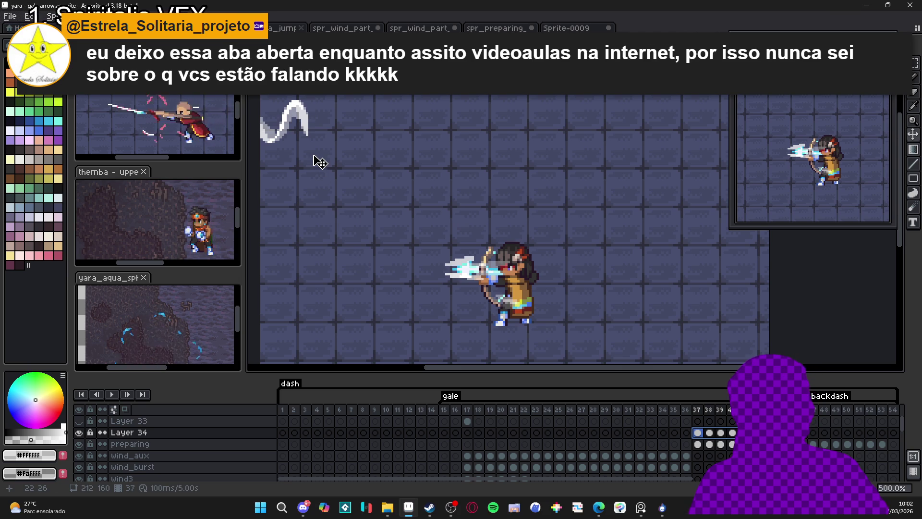
mouse_move(314, 158)
mouse_down()
mouse_move(494, 269)
mouse_move(487, 264)
mouse_up()
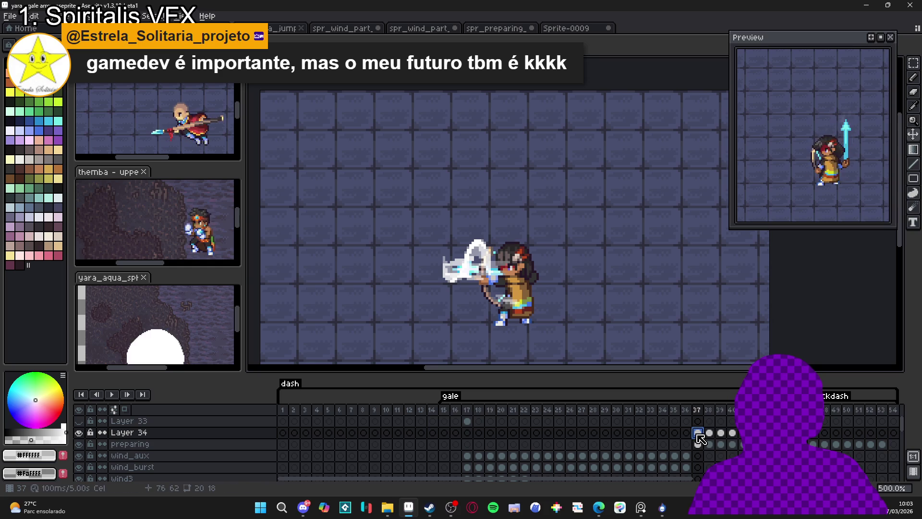
scroll(469, 269, up, 4)
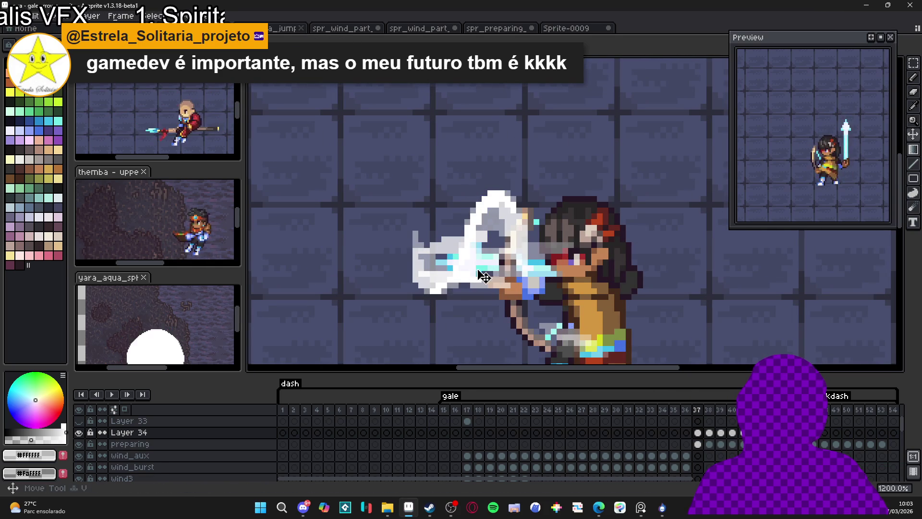
key(ctrl+z)
key(ctrl+y)
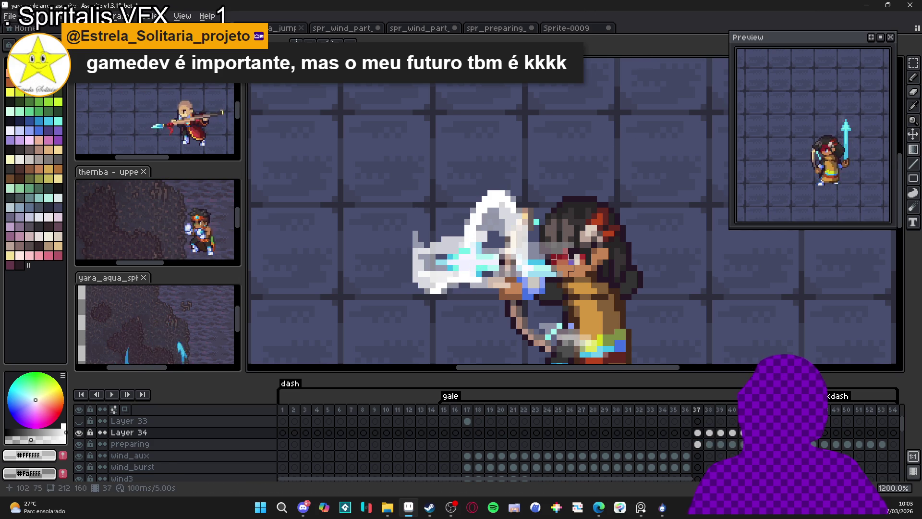
key(Right)
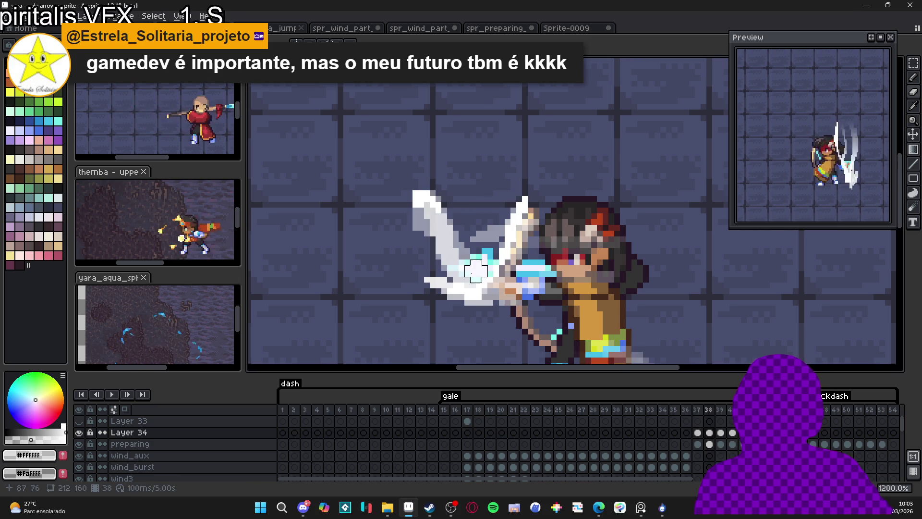
key(Left)
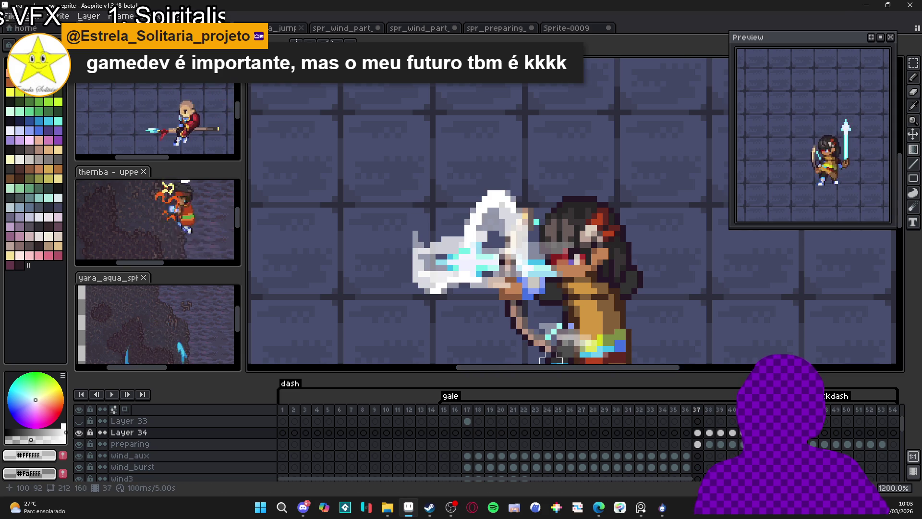
key(Right)
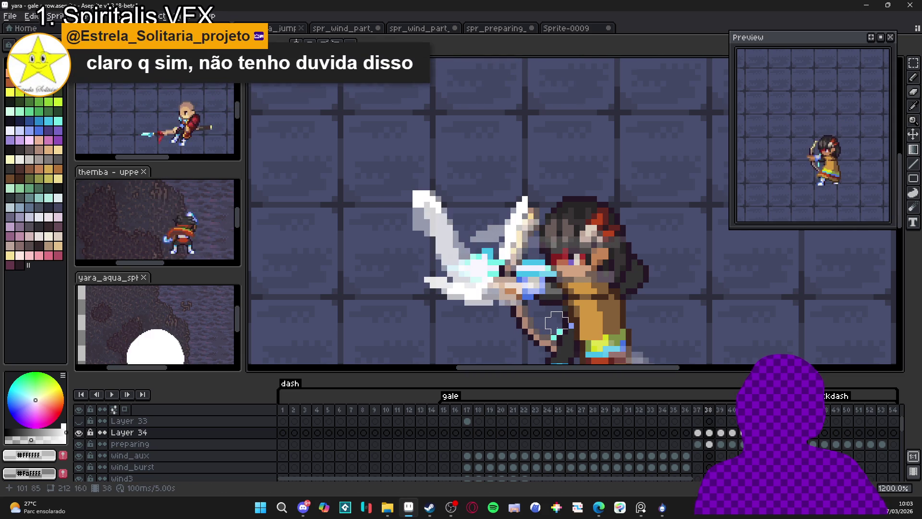
key(Left)
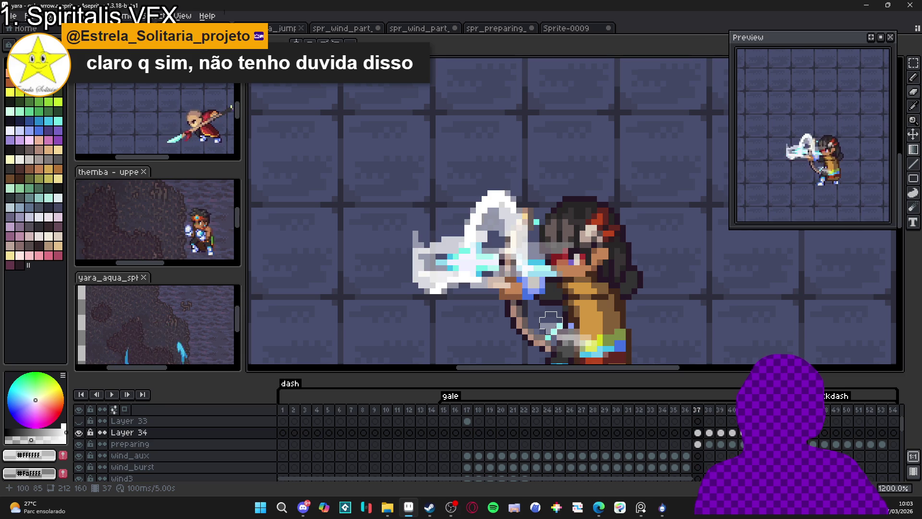
key(Right)
key(Left)
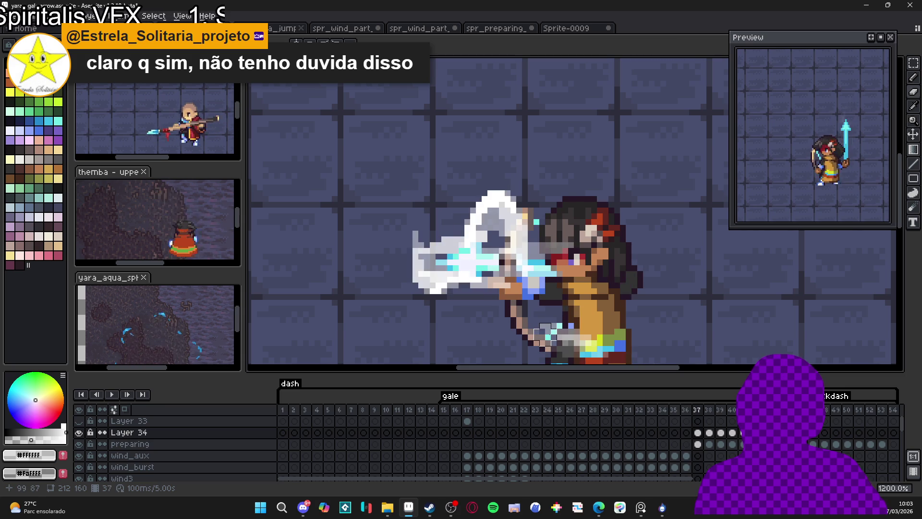
key(Right)
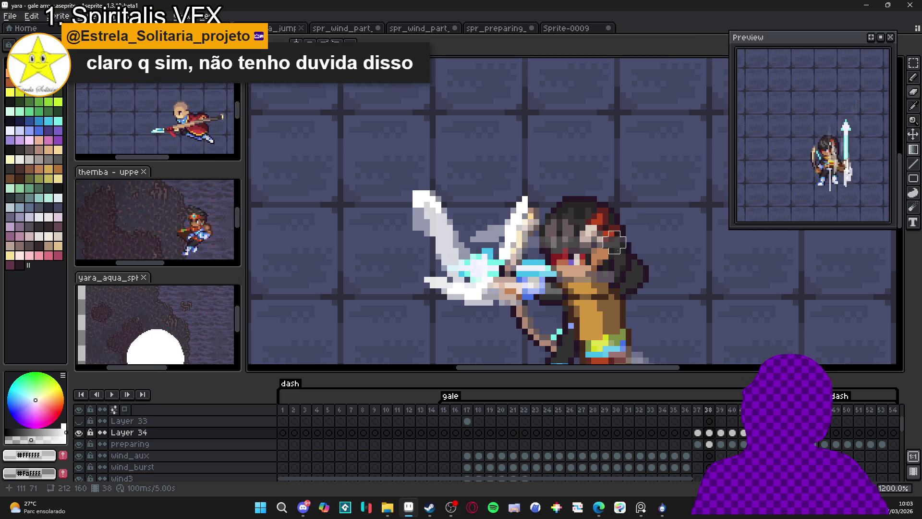
key(Left)
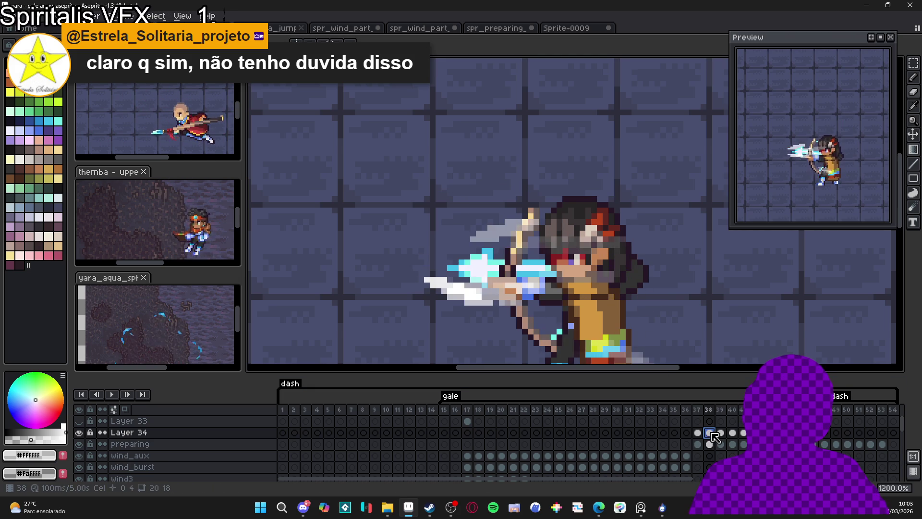
click(709, 433)
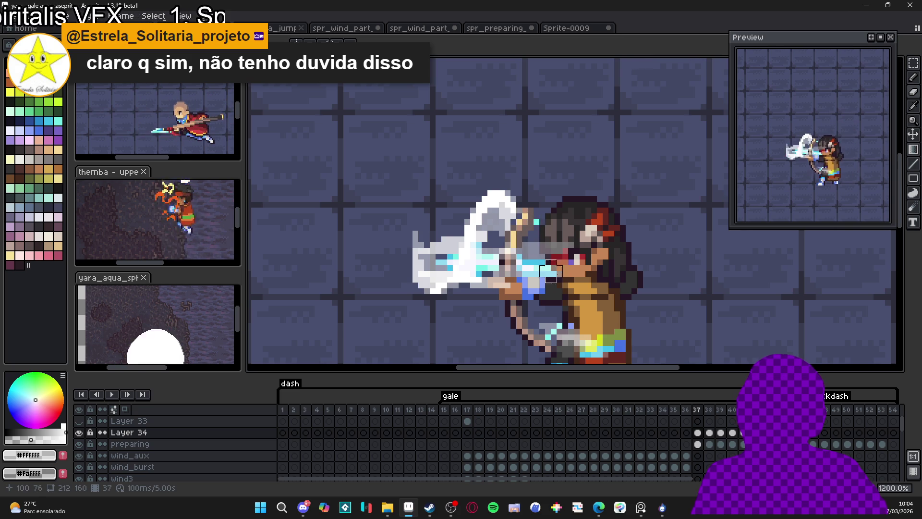
Step: Touch up pixels along the archer's arm in frame 38, then check frames 39–41
click(710, 434)
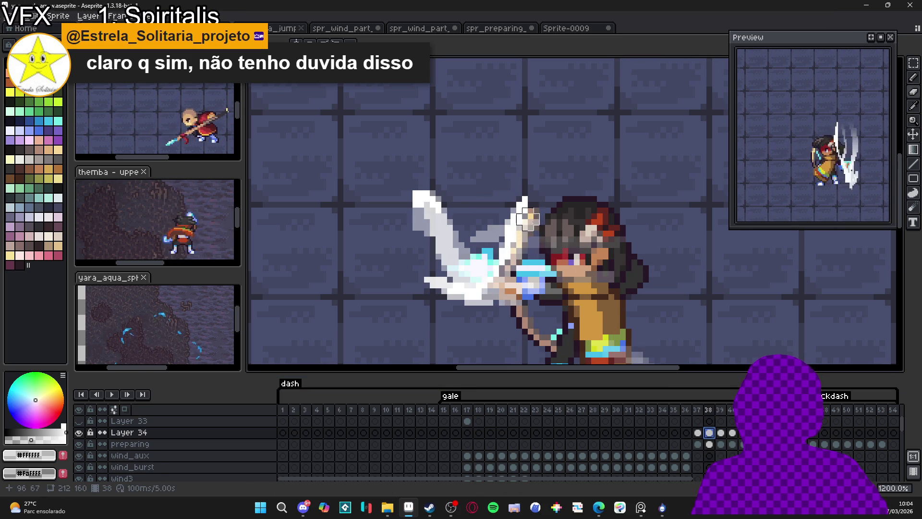
drag(529, 229, 524, 257)
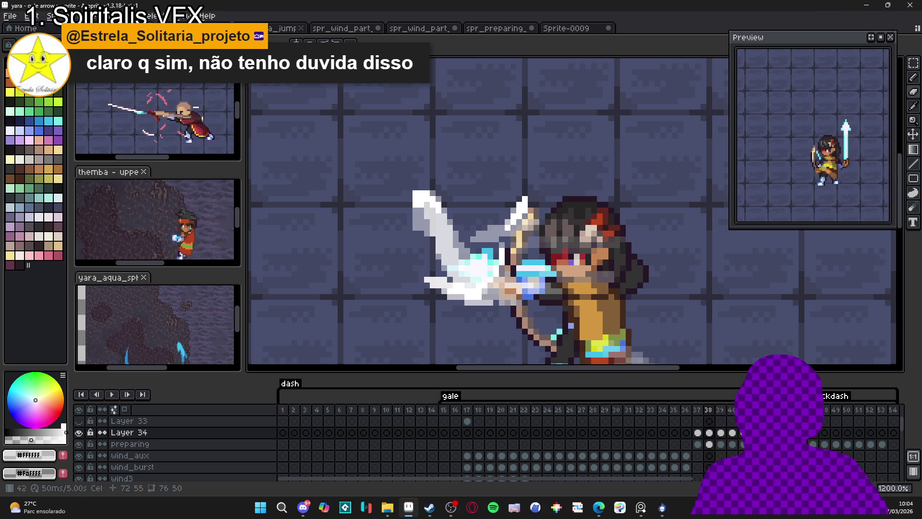
click(723, 433)
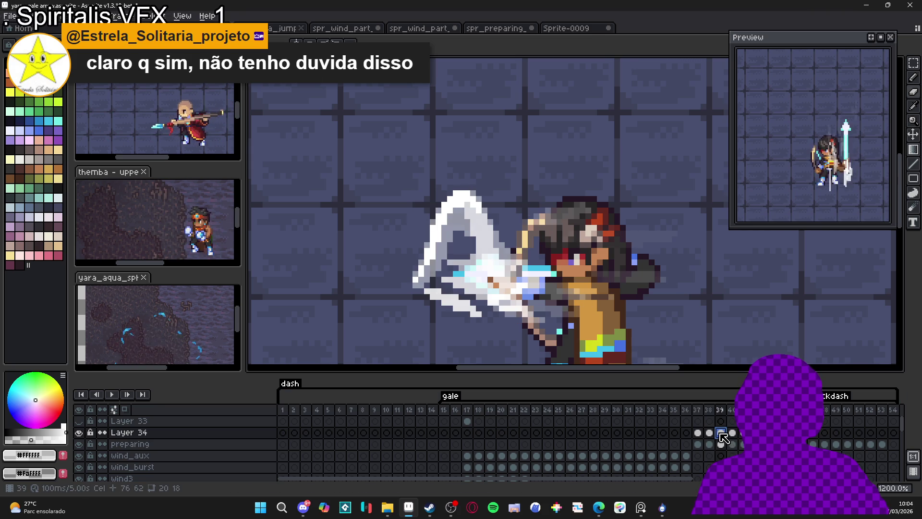
click(734, 435)
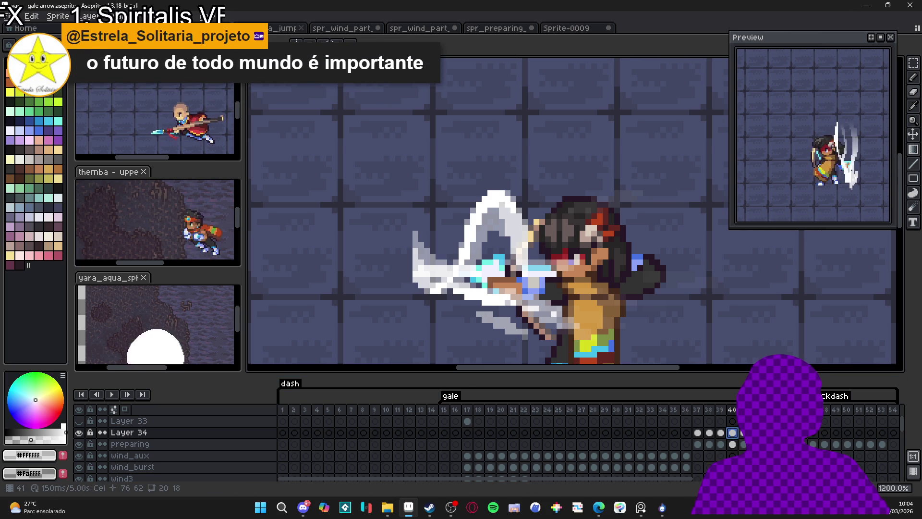
click(744, 433)
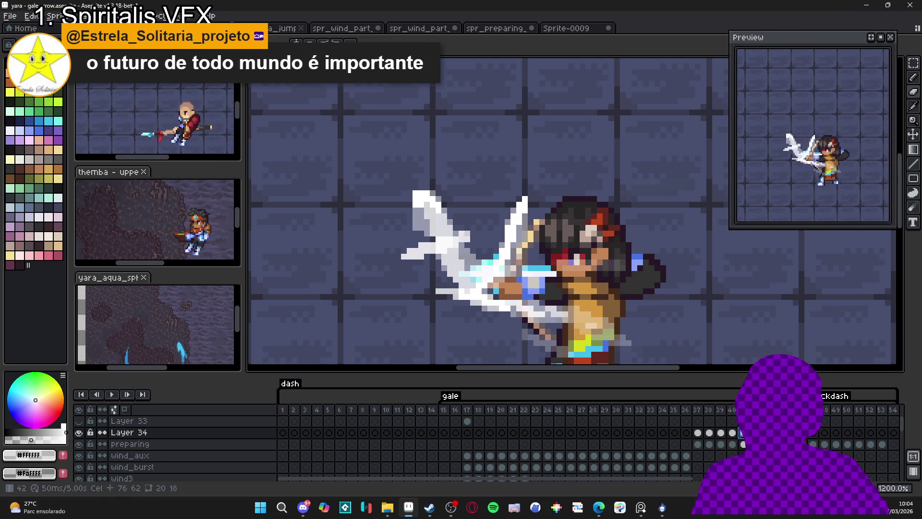
key(Right)
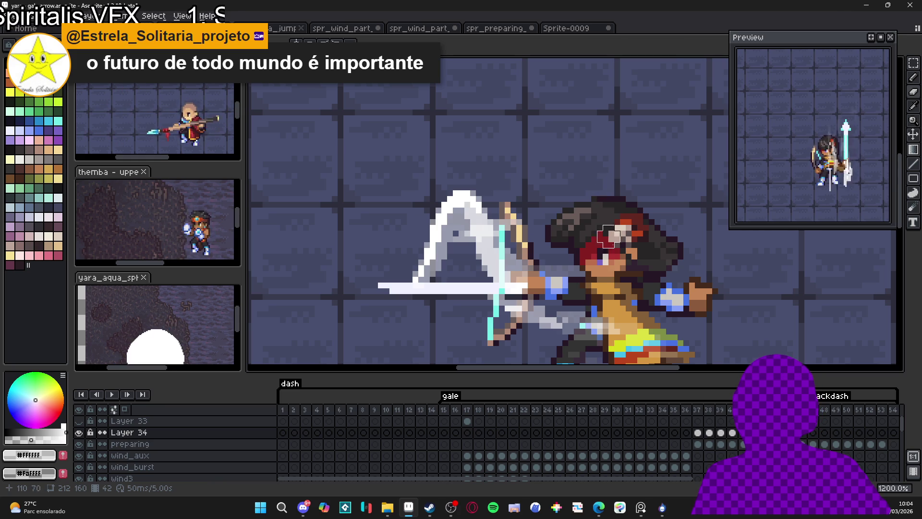
Step: Retouch wind streak pixels in frames 38 and 40 and sample the arrow's grey #969aad
click(697, 432)
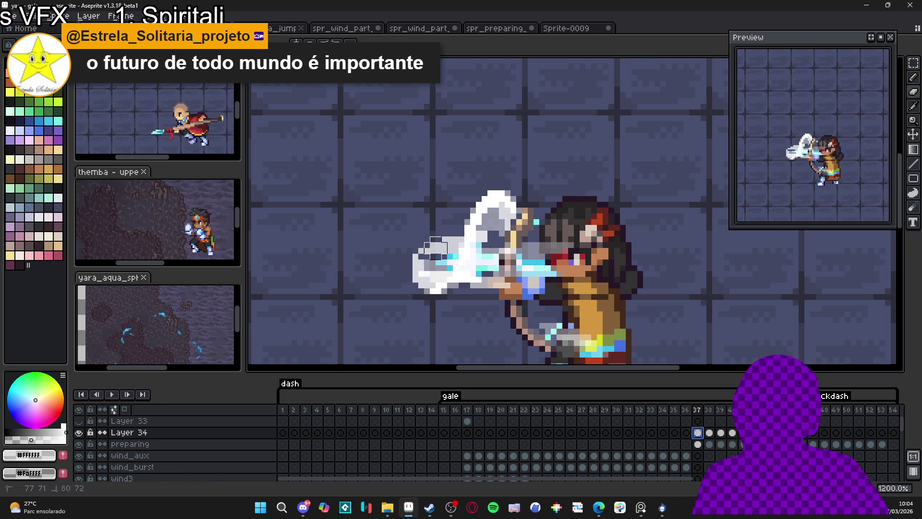
click(429, 260)
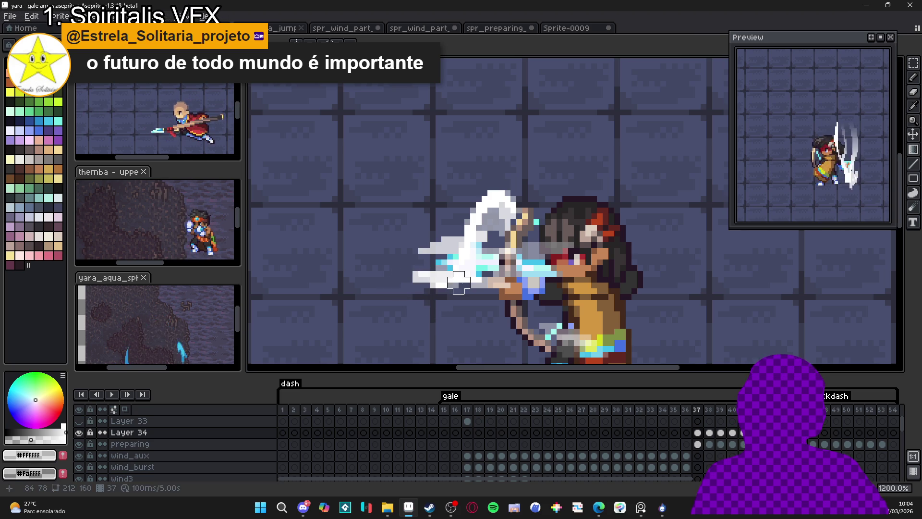
key(Right)
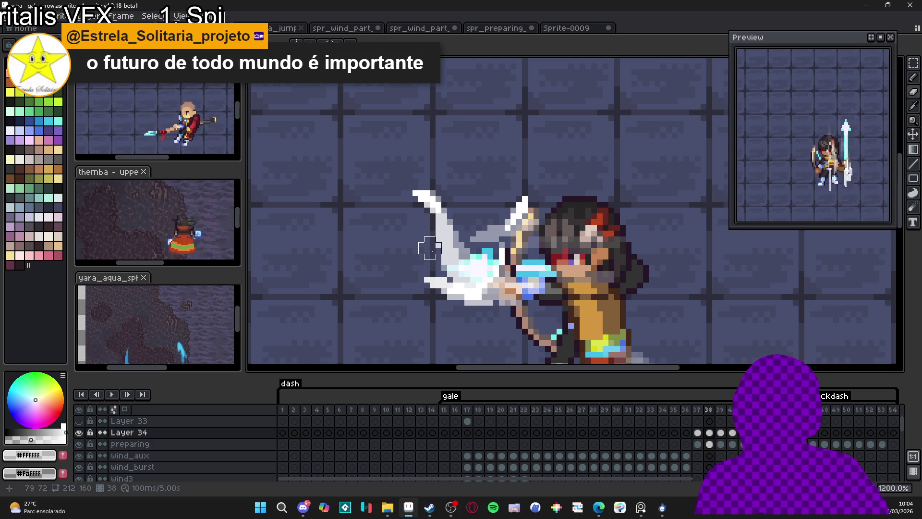
click(435, 265)
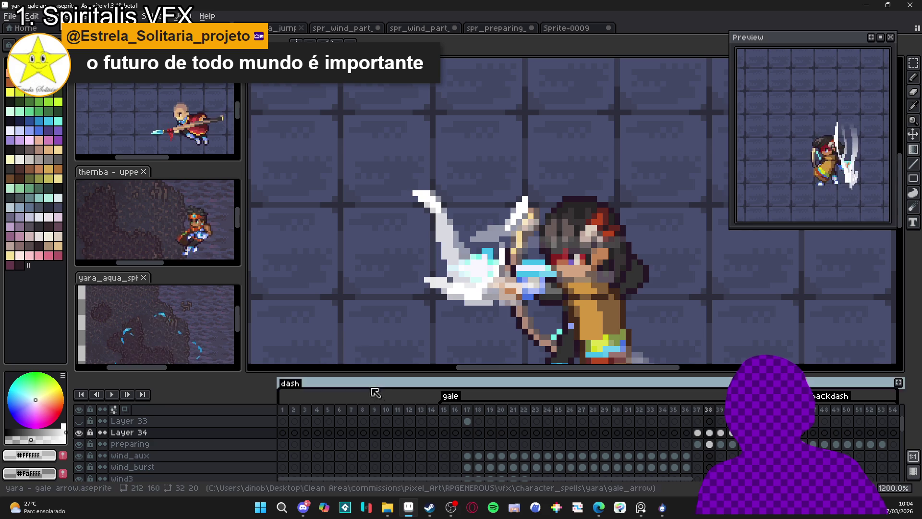
key(period)
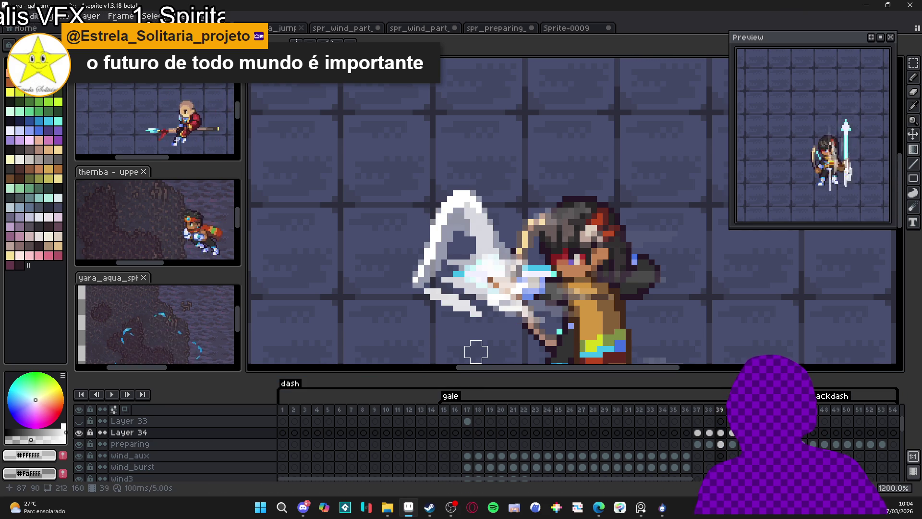
key(Right)
mouse_move(442, 259)
mouse_down()
mouse_move(413, 251)
mouse_move(419, 236)
mouse_up()
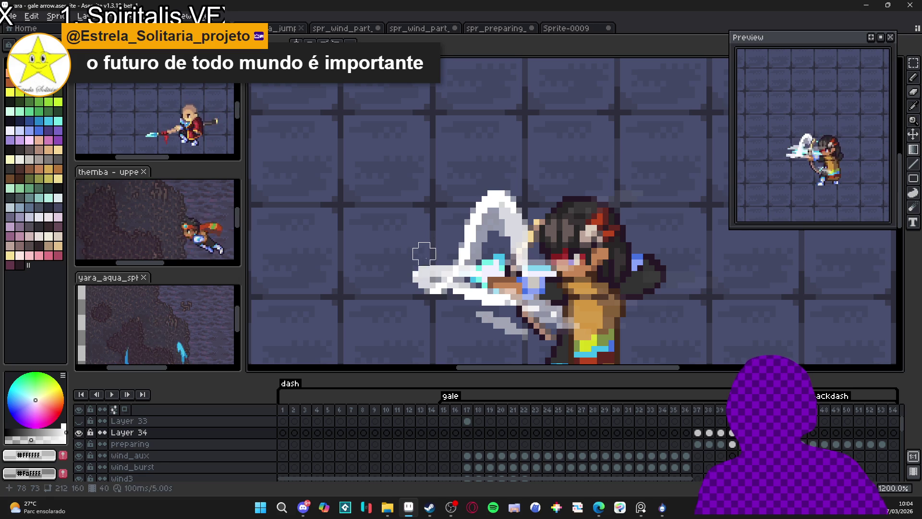
key(Right)
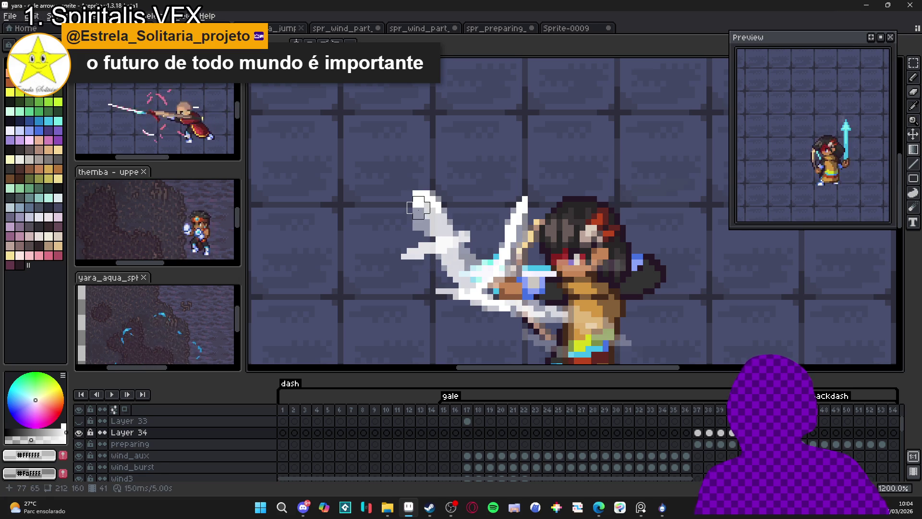
alt+click(414, 232)
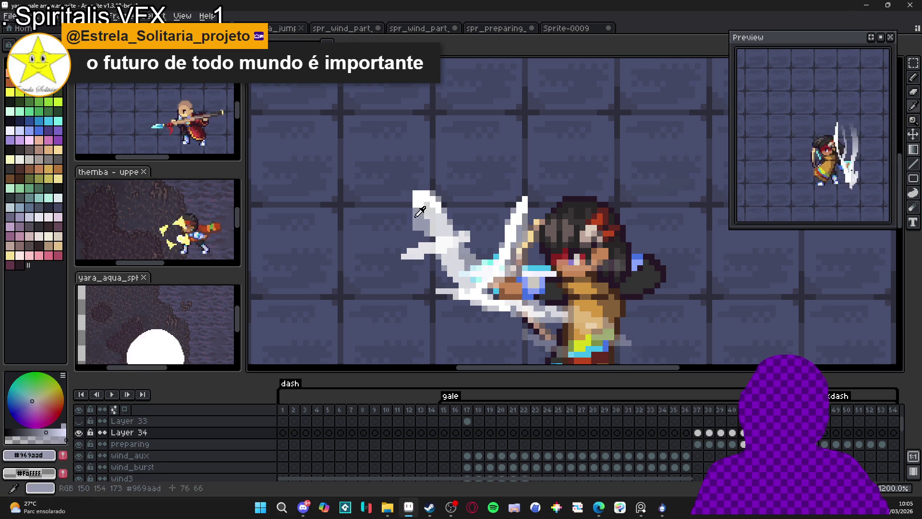
Step: Draw light grey strokes down the gale arrow and shrink the brush to 1 pixel
drag(415, 232, 416, 291)
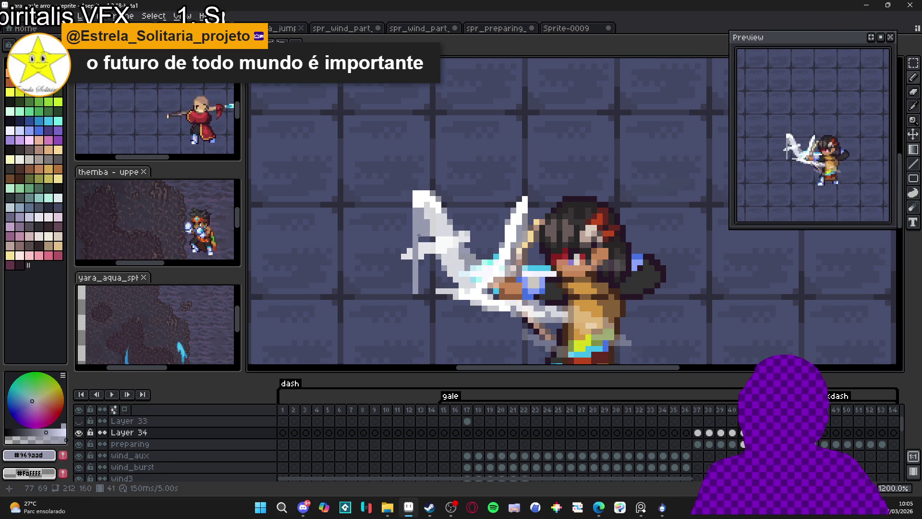
mouse_move(406, 212)
mouse_down()
mouse_move(412, 191)
mouse_move(434, 189)
mouse_move(406, 207)
mouse_up()
key(minus)
key(minus)
key(minus)
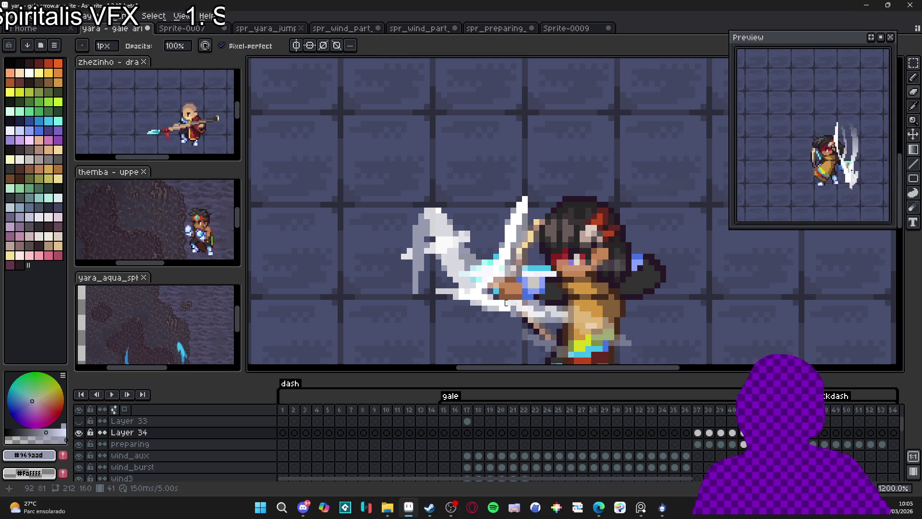
key(Right)
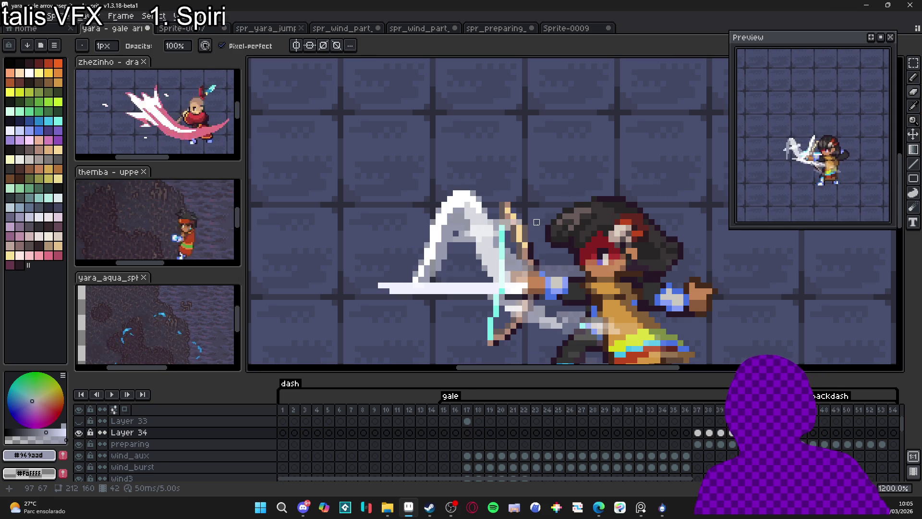
key(Right)
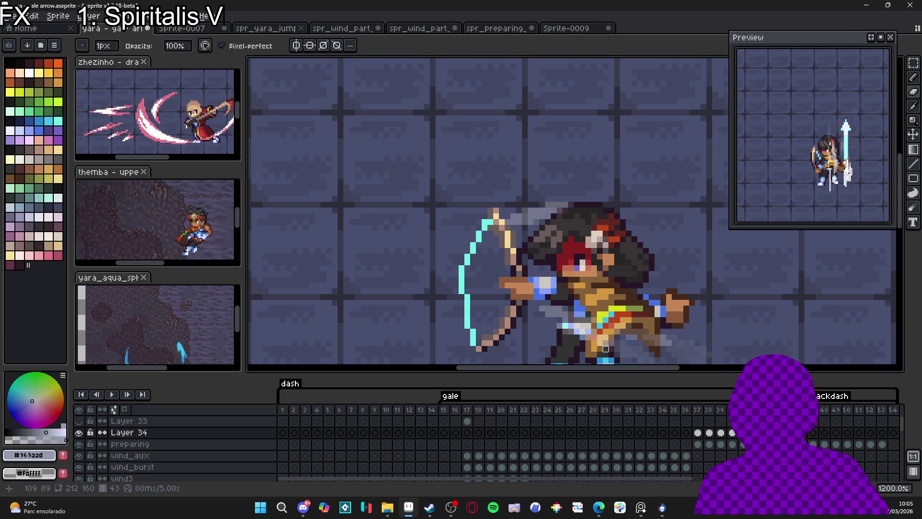
key(Right)
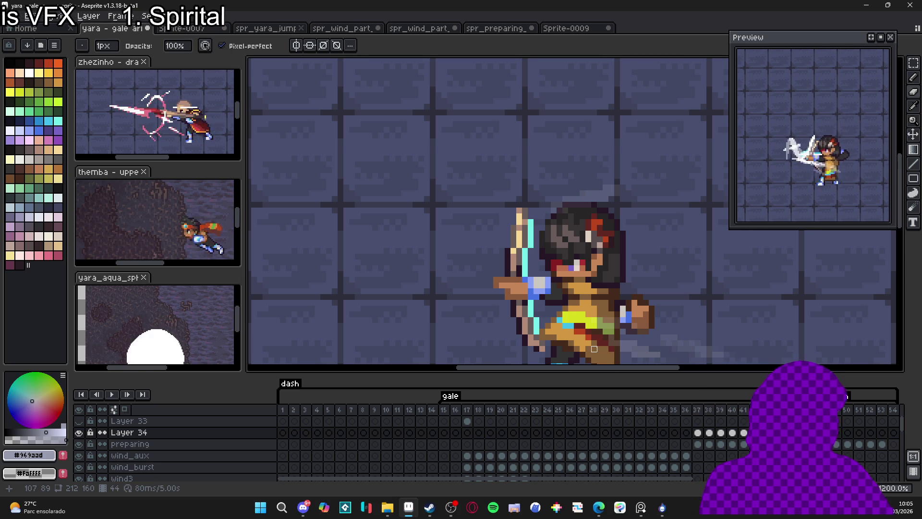
Step: Play the gale shot animation and check frames 37 through 42
key(Return)
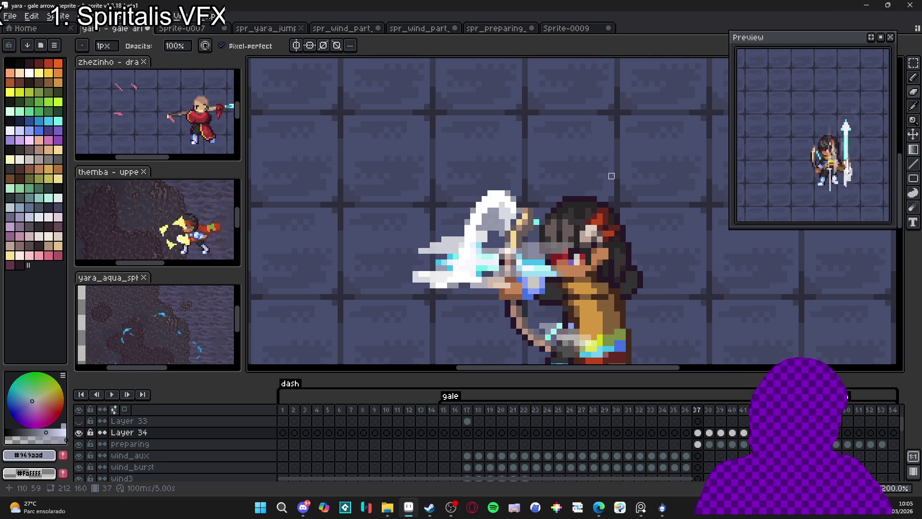
scroll(709, 235, down, 3)
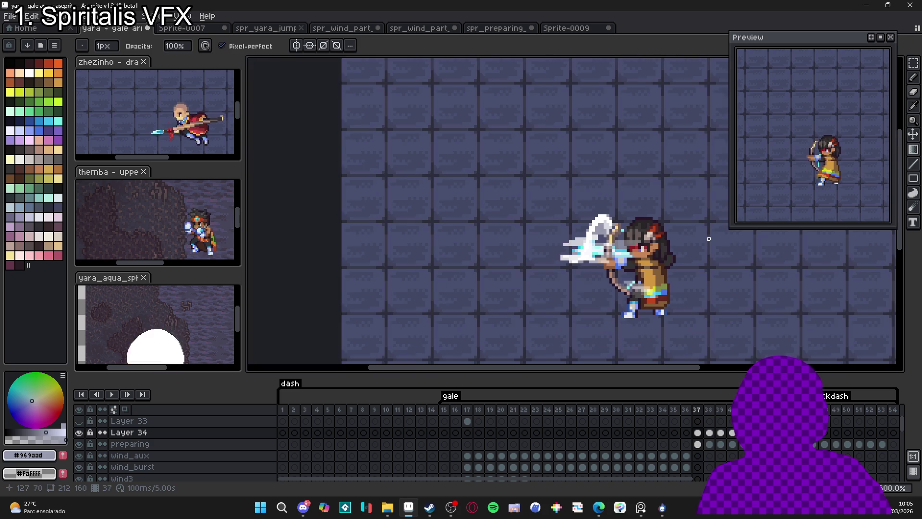
click(710, 433)
key(Left)
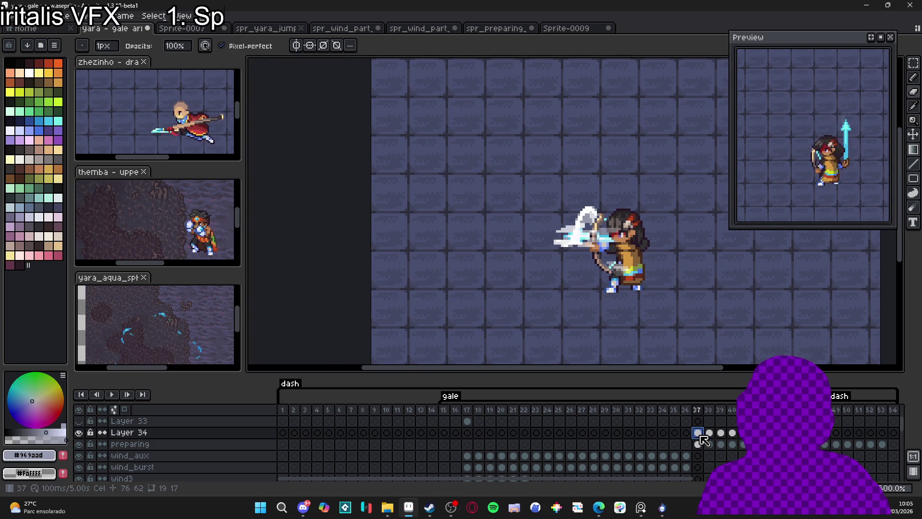
click(710, 433)
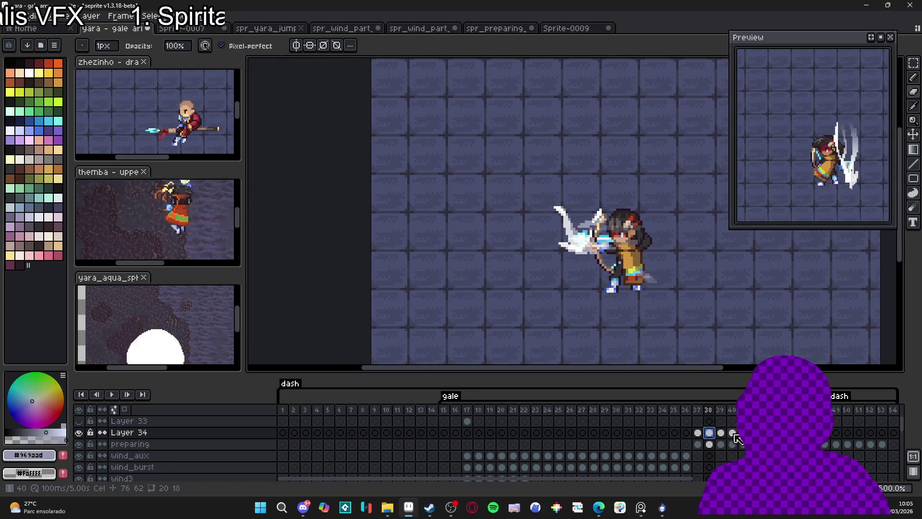
click(721, 433)
click(742, 435)
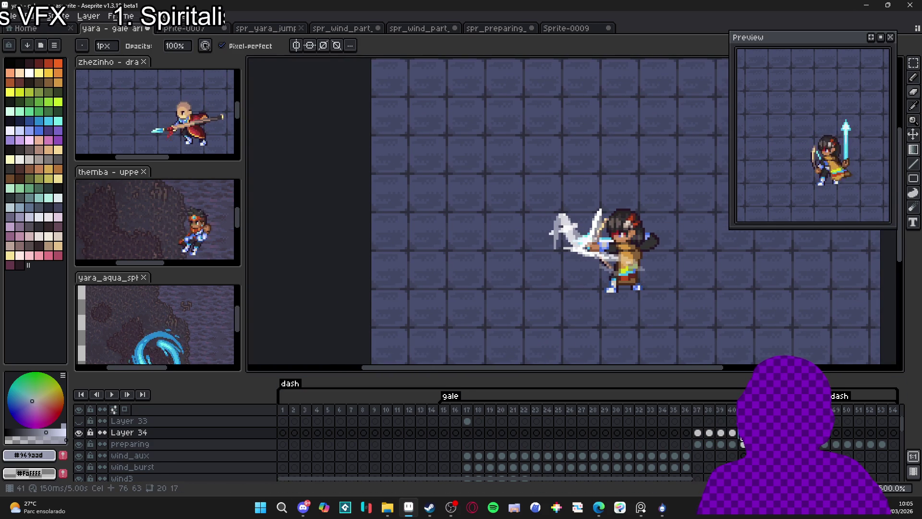
click(698, 433)
click(710, 433)
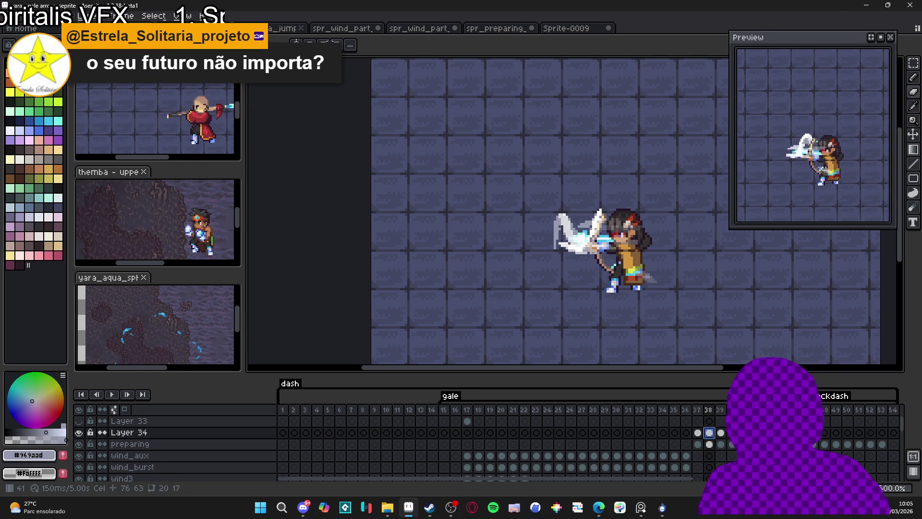
click(755, 433)
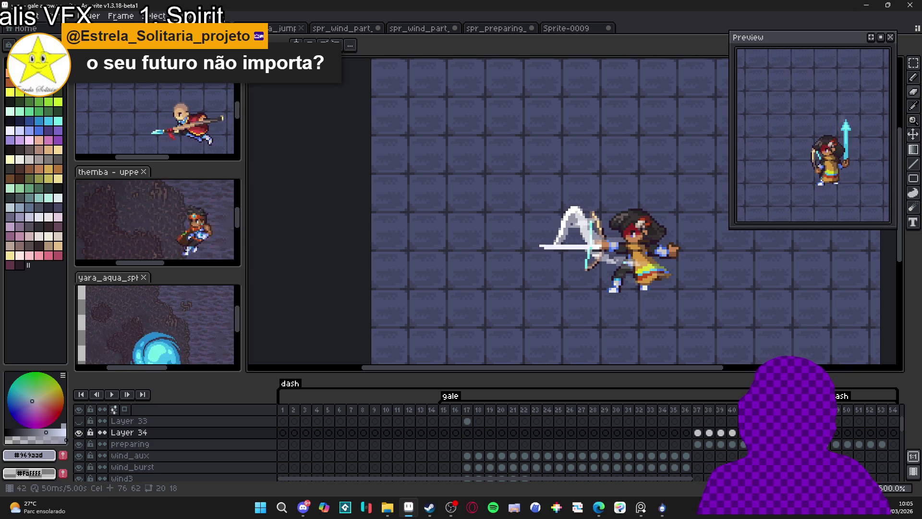
Step: Select Layer 34's frames 36–42, then switch to the Sprite-0009 wave document
click(697, 432)
click(704, 444)
click(699, 434)
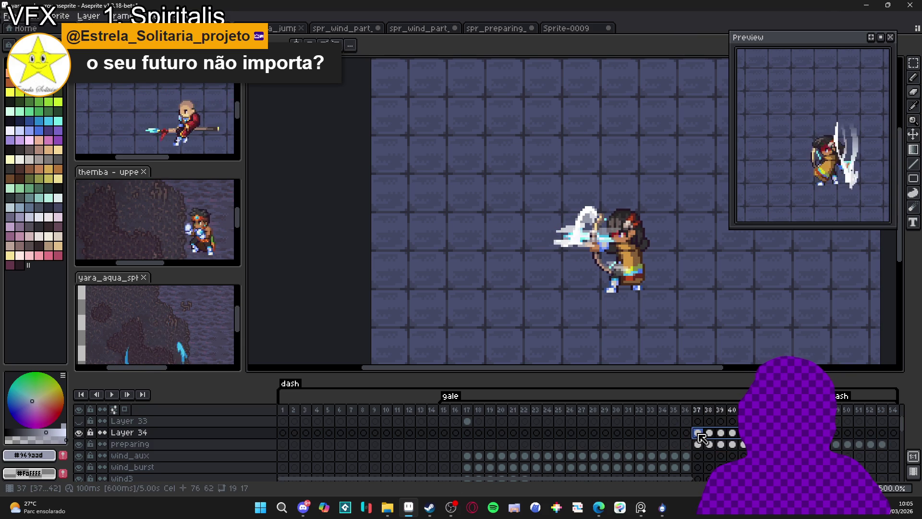
click(754, 432)
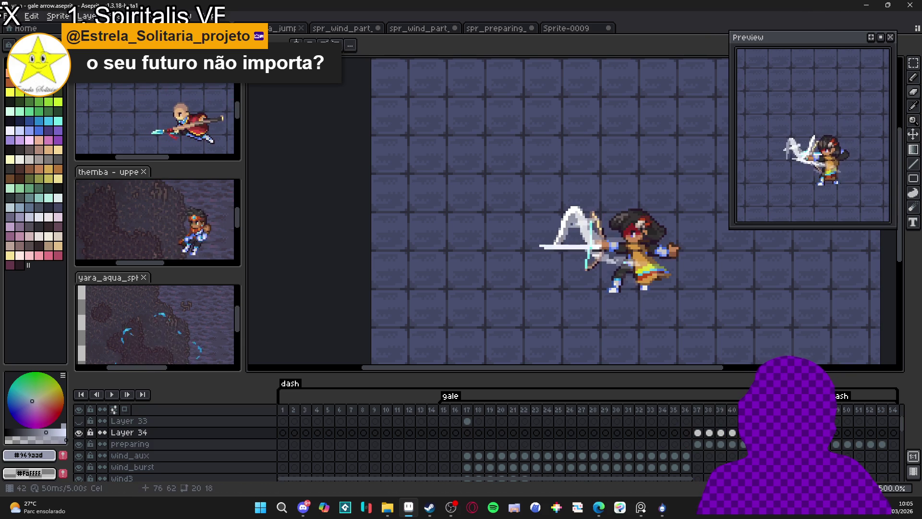
drag(755, 432, 700, 434)
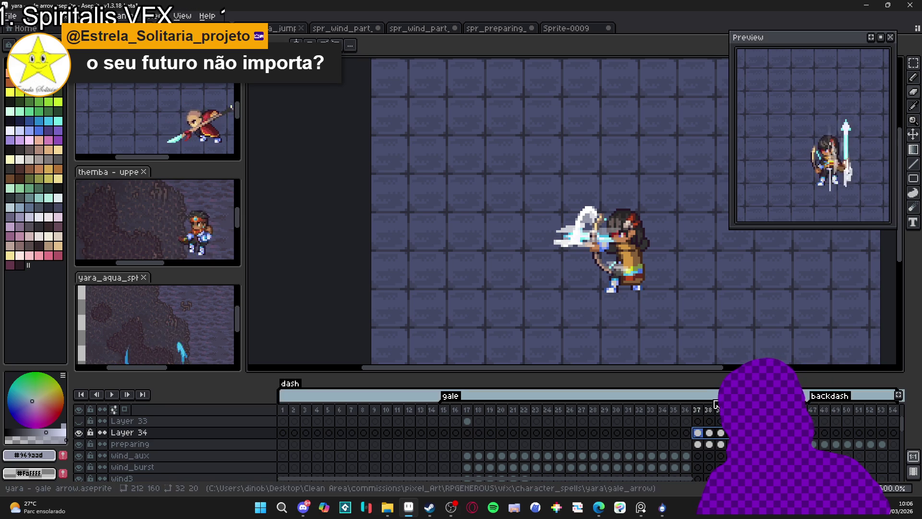
drag(755, 432, 697, 436)
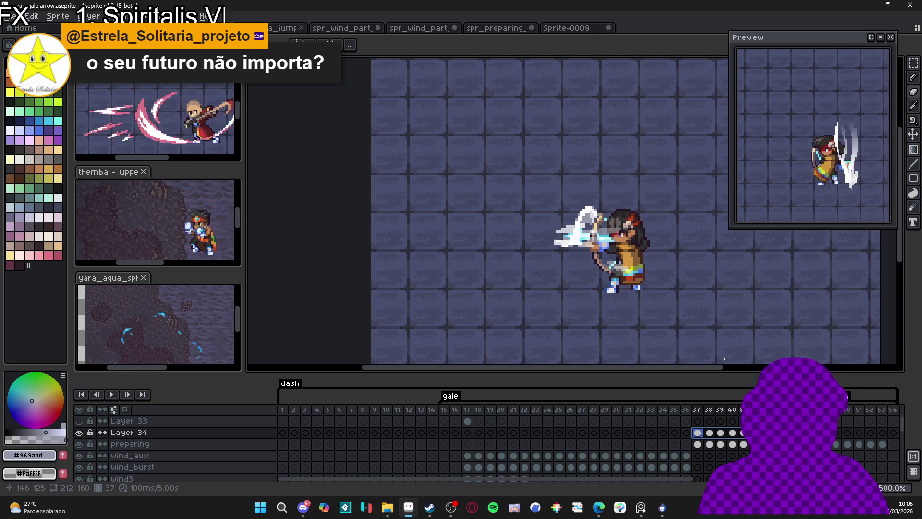
click(580, 29)
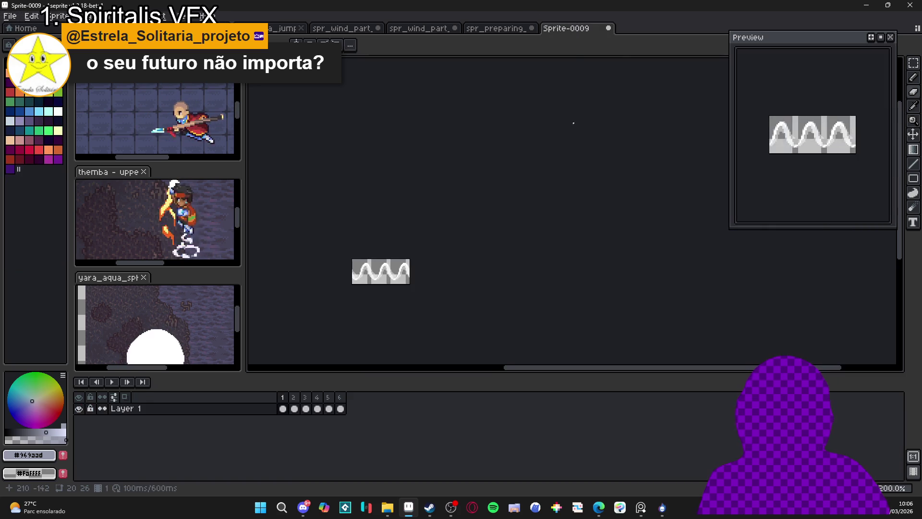
Step: Turn off tiled display for the Sprite-0009 wave sprite
click(194, 17)
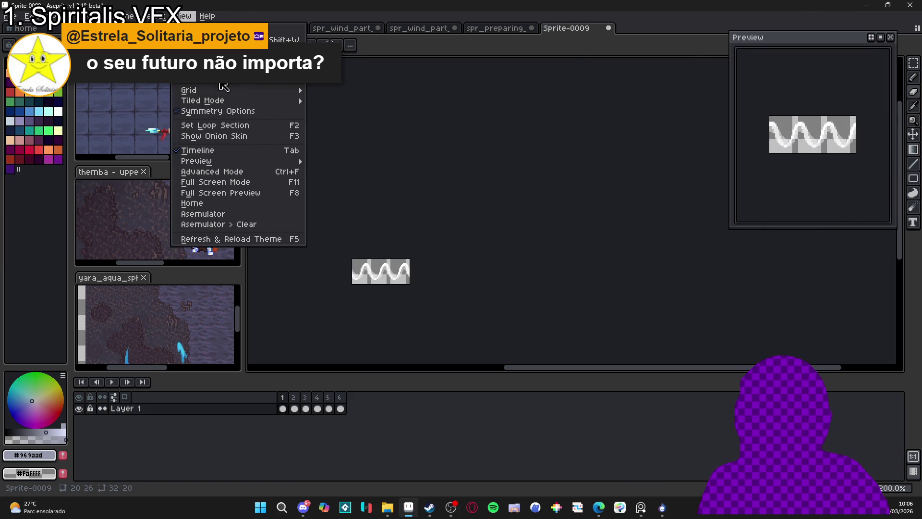
mouse_move(225, 100)
click(352, 102)
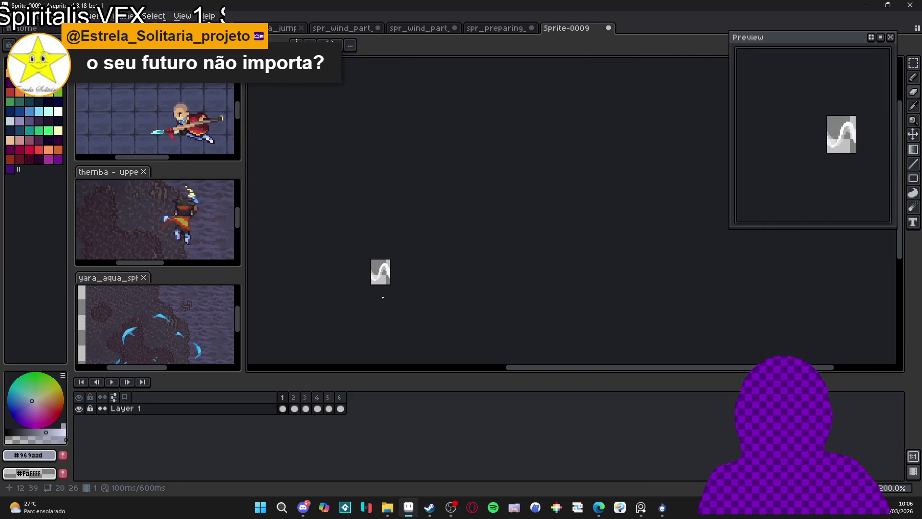
scroll(389, 258, up, 3)
Step: Add a new layer, paint a white gradient on the right side, and erase grey patches
key(shift+n)
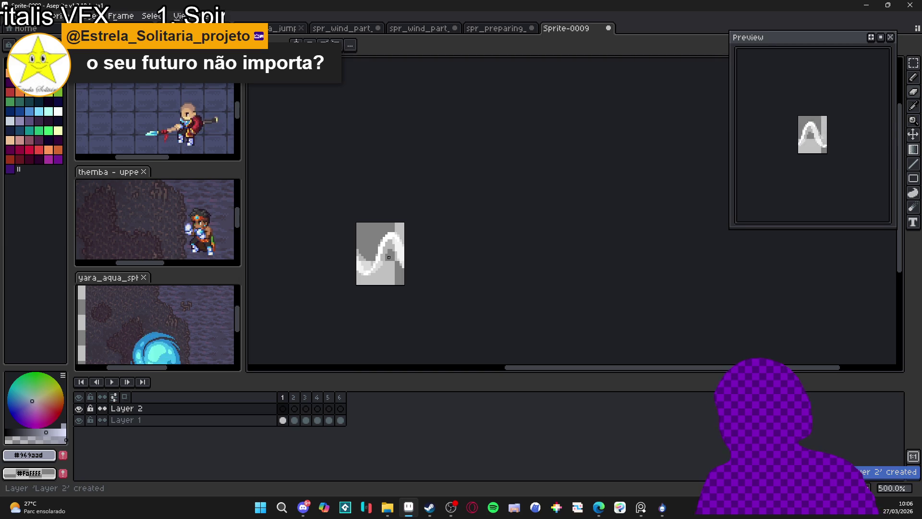
scroll(388, 256, up, 5)
alt+click(387, 219)
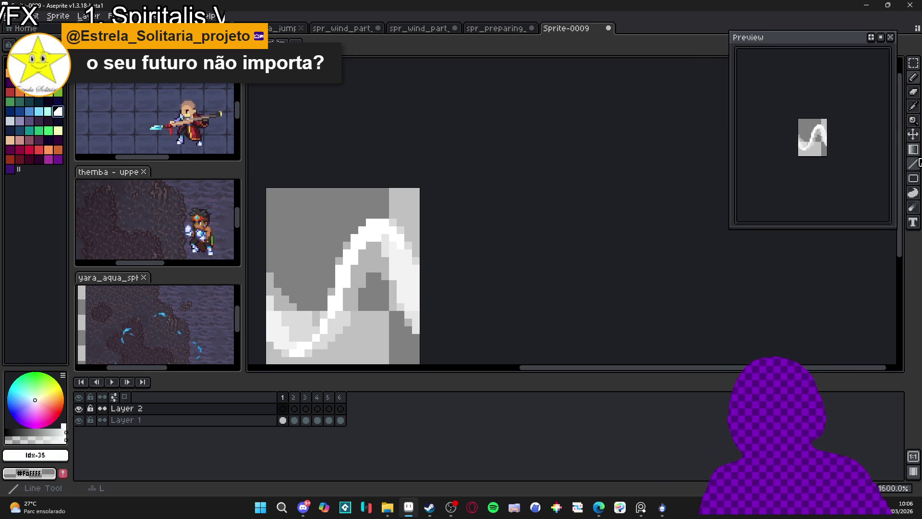
mouse_move(406, 259)
mouse_down()
mouse_move(262, 277)
mouse_move(331, 284)
mouse_move(418, 255)
mouse_up()
scroll(418, 255, down, 1)
key(e)
drag(399, 302, 371, 237)
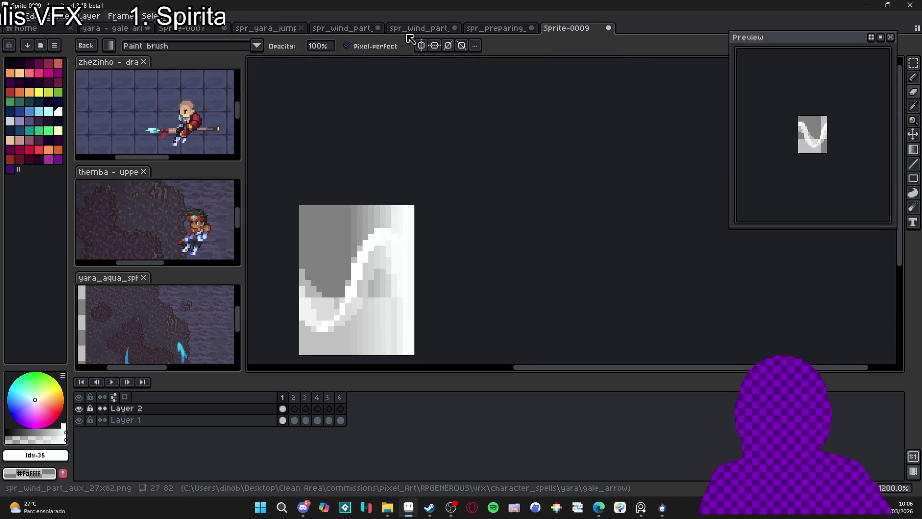
Step: Cycle past spr_wind_part_aux and spr_yara_jumping_effect back to yara - gale arrow.aseprite
click(405, 30)
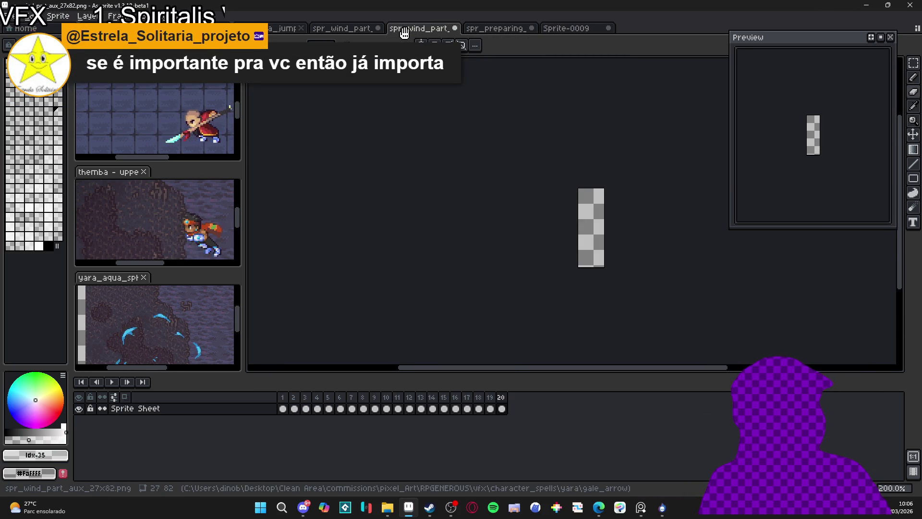
click(343, 28)
click(283, 28)
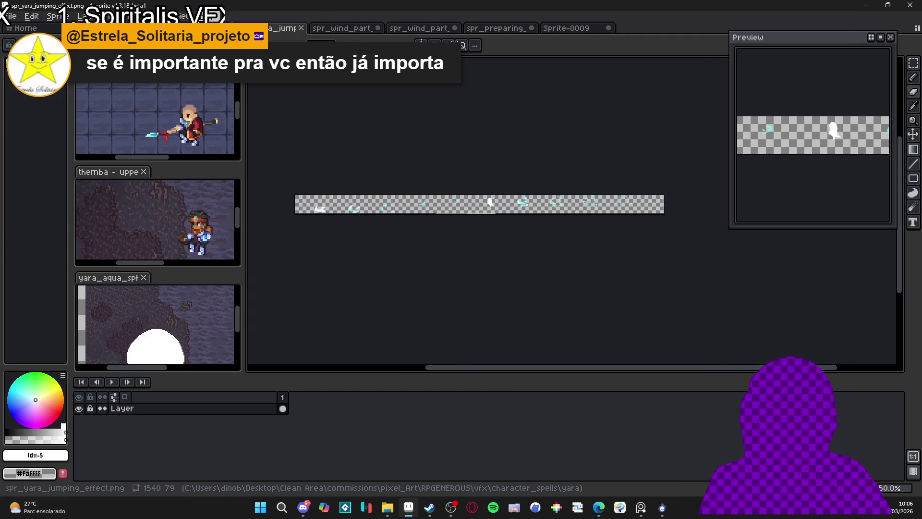
key(ctrl+shift+Tab)
key(ctrl+shift+Tab)
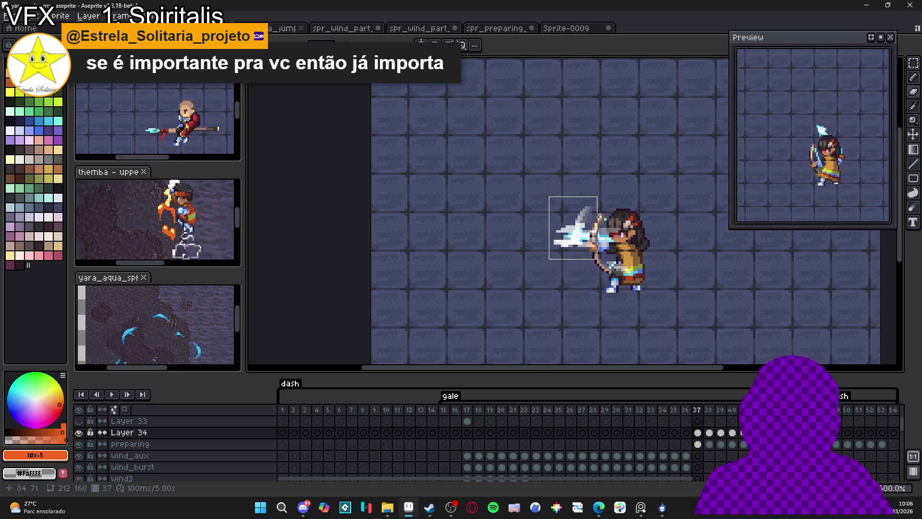
Step: Step through the gale tag's frames 38–42 on the preparing layer and preview playback
key(Right)
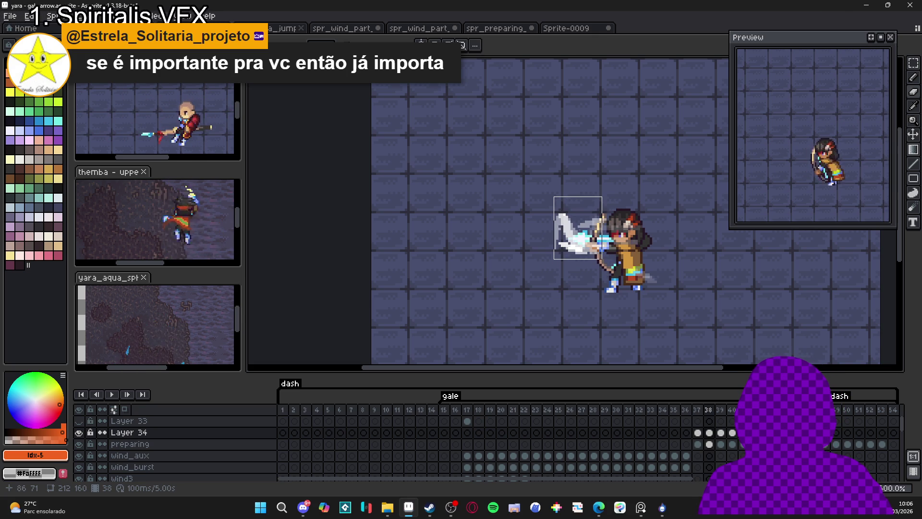
click(627, 396)
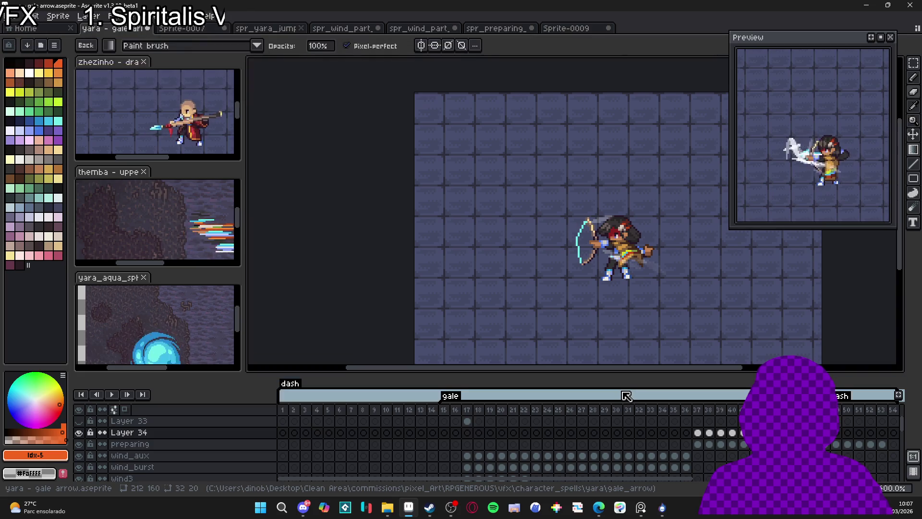
click(721, 444)
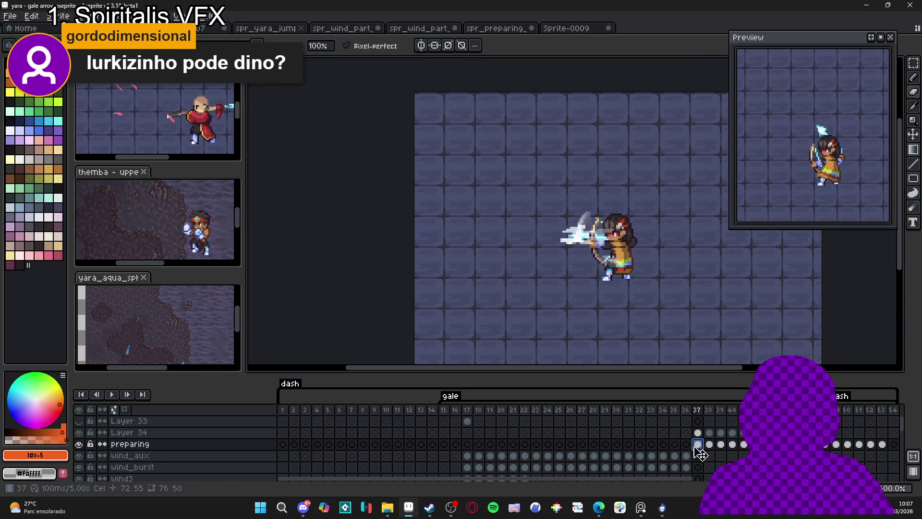
key(Right)
key(Right)
key(Right)
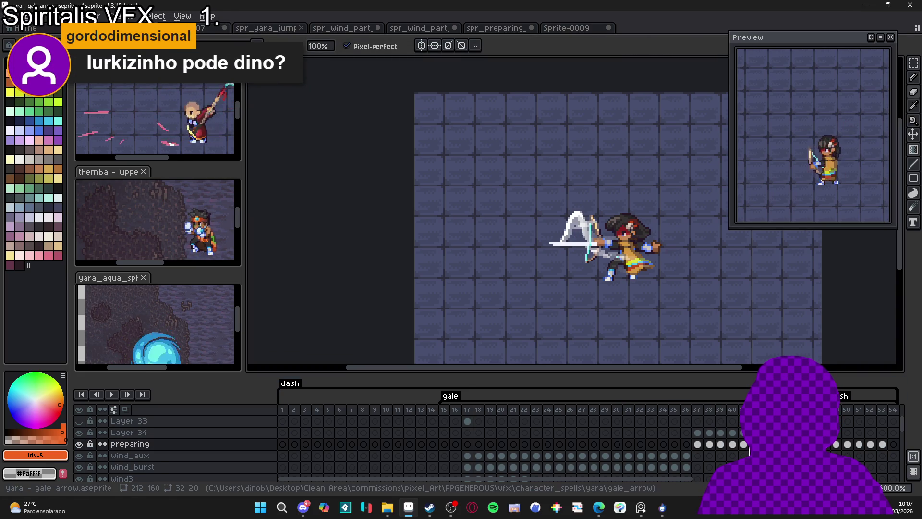
click(742, 445)
click(710, 445)
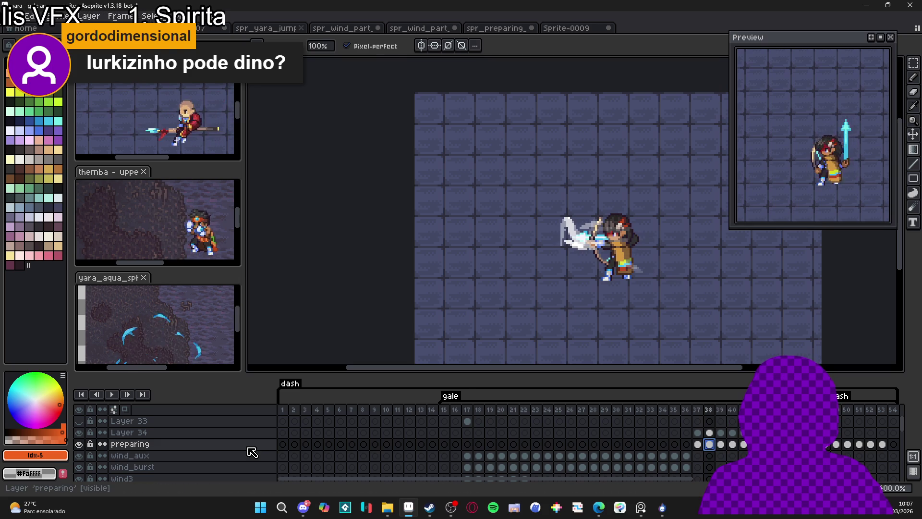
key(Return)
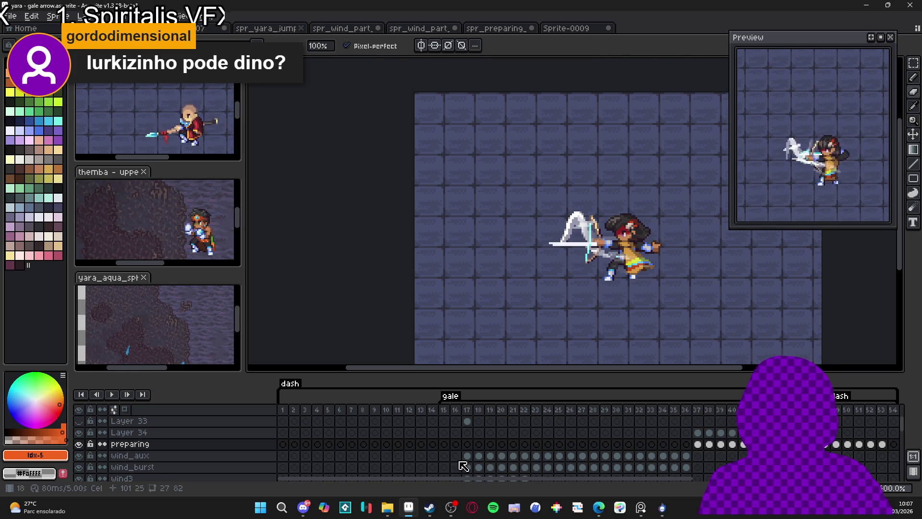
Step: Lower the preparing layer's opacity to 17% in Layer Properties
double_click(260, 444)
drag(788, 252, 754, 251)
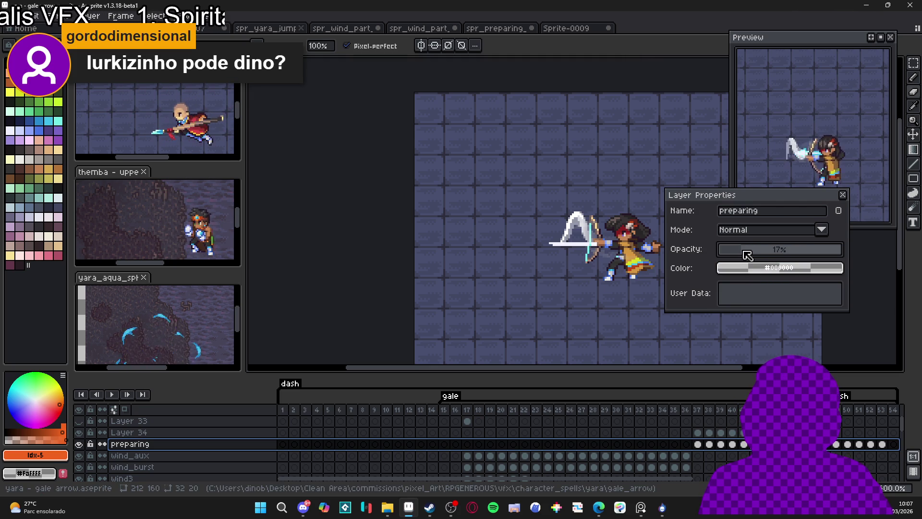
click(843, 195)
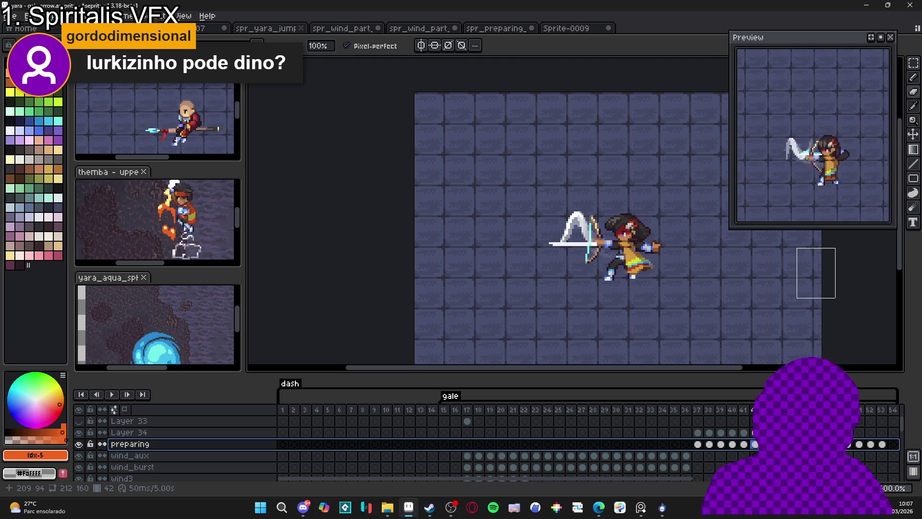
Step: Shift Layer 34's cels in frames 37–42 to the right with the Move tool
click(698, 432)
click(710, 433)
key(Left)
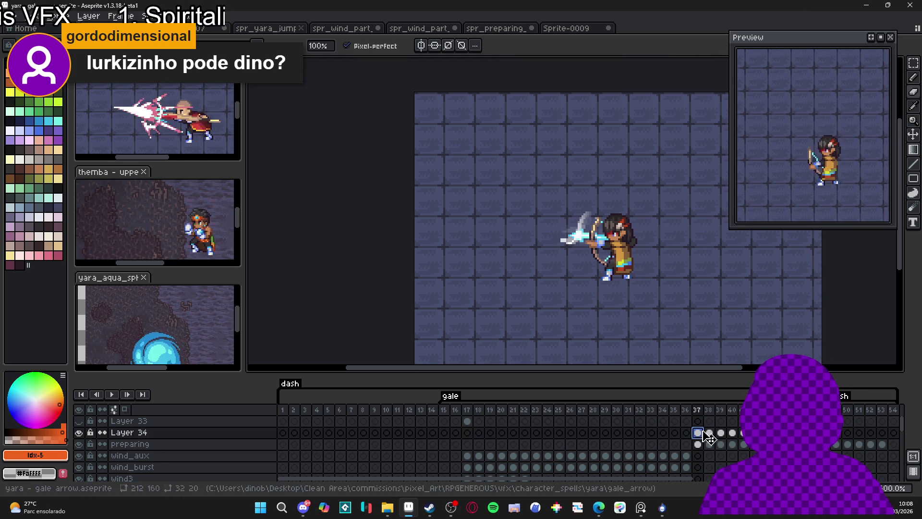
drag(755, 432, 703, 440)
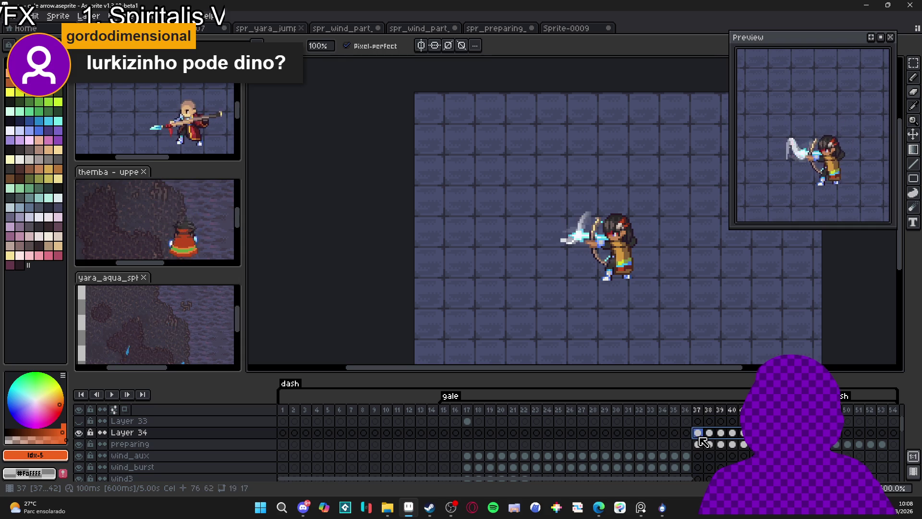
key(v)
drag(589, 244, 590, 244)
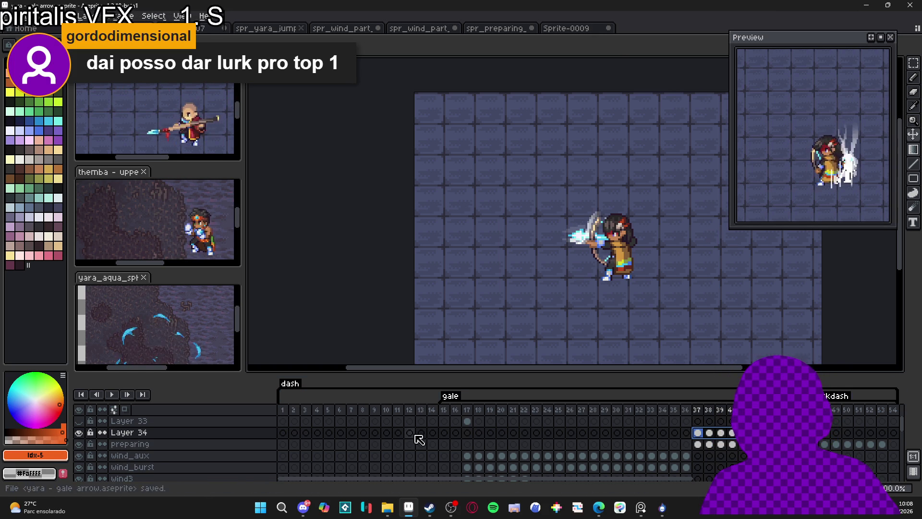
click(676, 434)
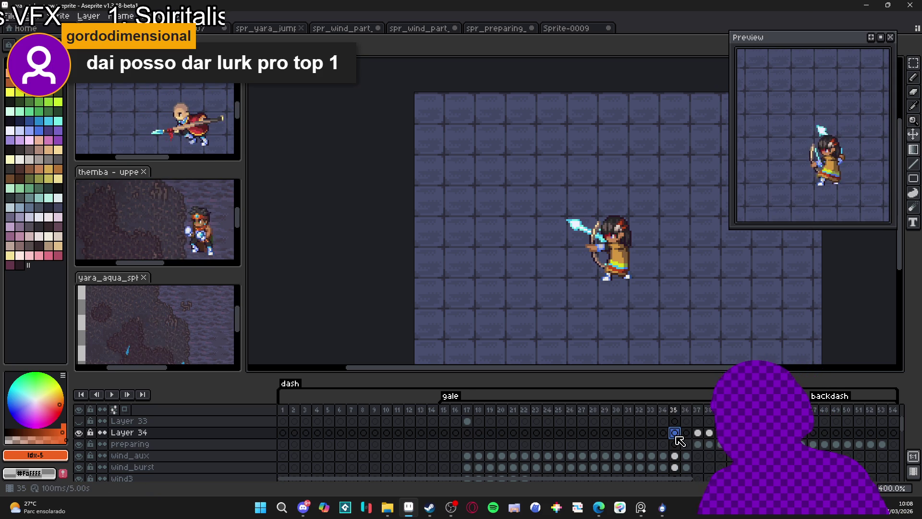
Step: Insert a new layer above Layer 34 and move through frames 37 to 42
key(shift+n)
click(697, 432)
click(710, 433)
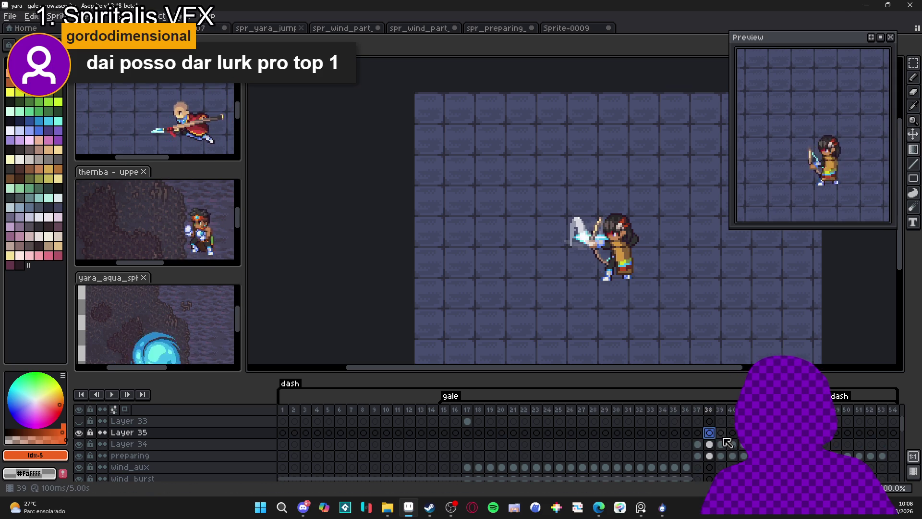
click(721, 433)
click(733, 432)
click(745, 433)
click(756, 432)
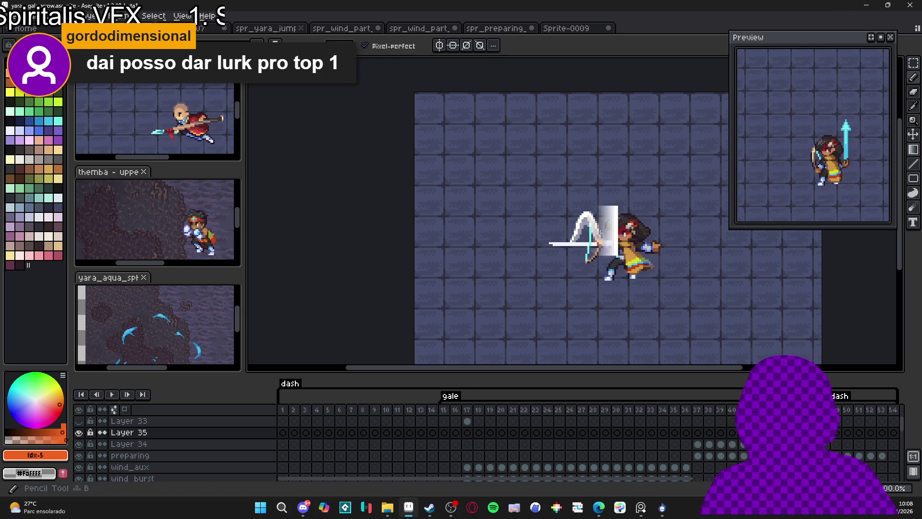
Step: Erase the white wind arc near the bow on Layer 34, then pick white
key(Down)
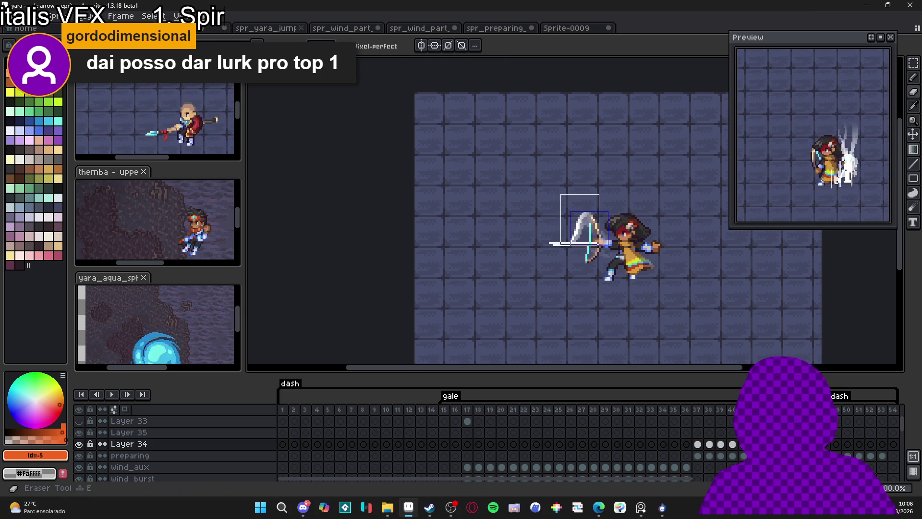
key(e)
mouse_move(617, 247)
mouse_down()
mouse_move(578, 264)
mouse_move(582, 211)
mouse_move(614, 183)
mouse_move(605, 280)
mouse_move(584, 280)
mouse_up()
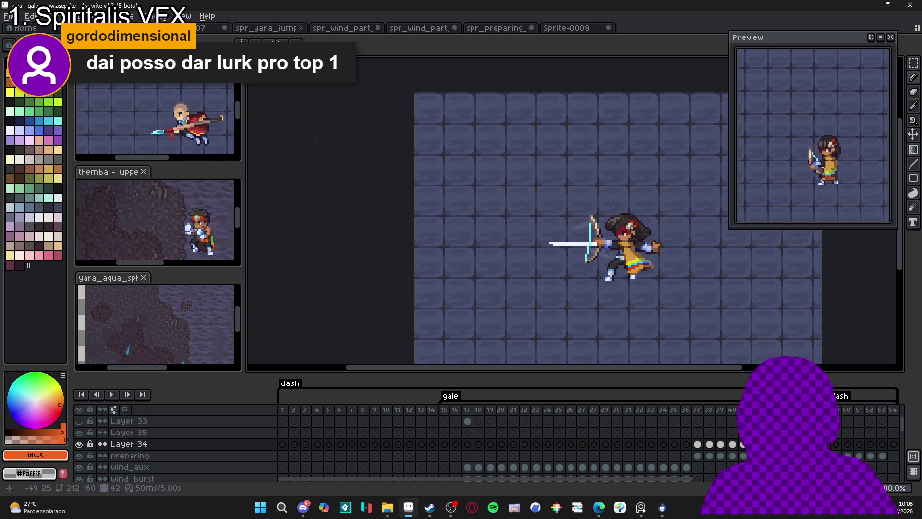
click(30, 82)
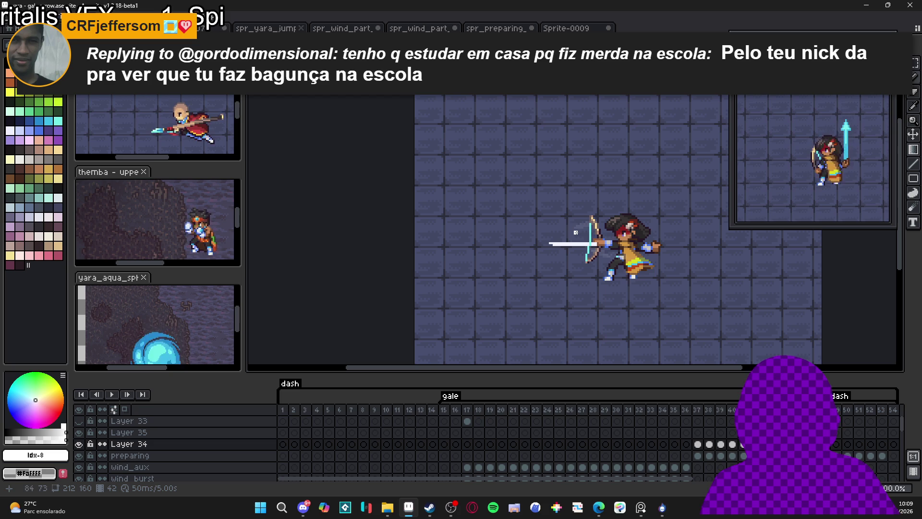
Step: Rename the new Layer 35 to shot_boom
scroll(574, 231, up, 1)
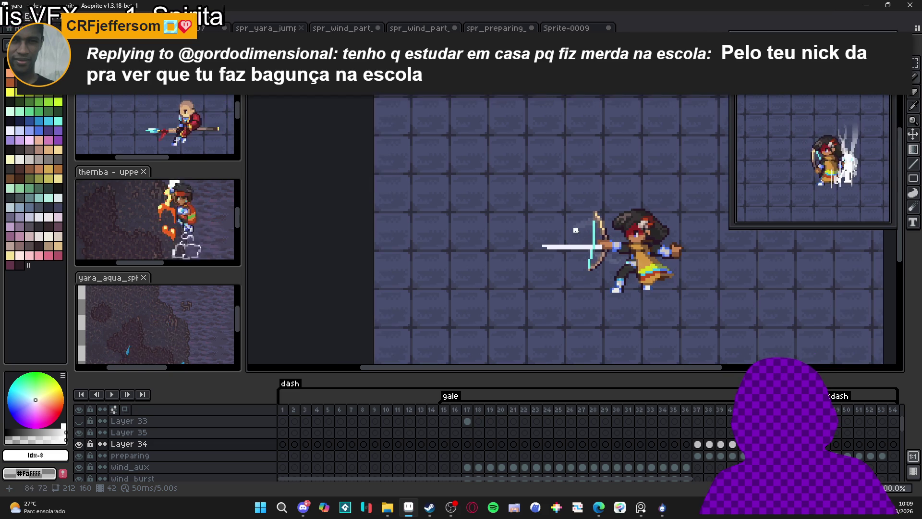
click(317, 431)
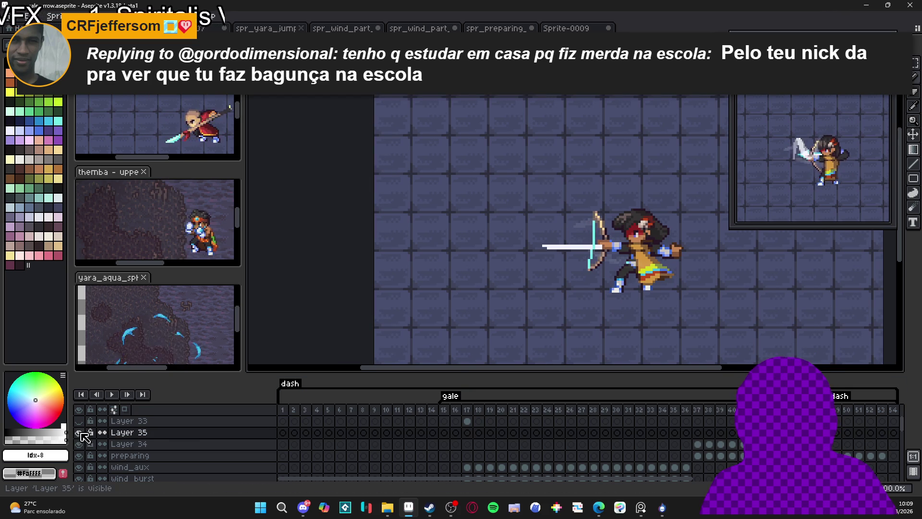
double_click(144, 432)
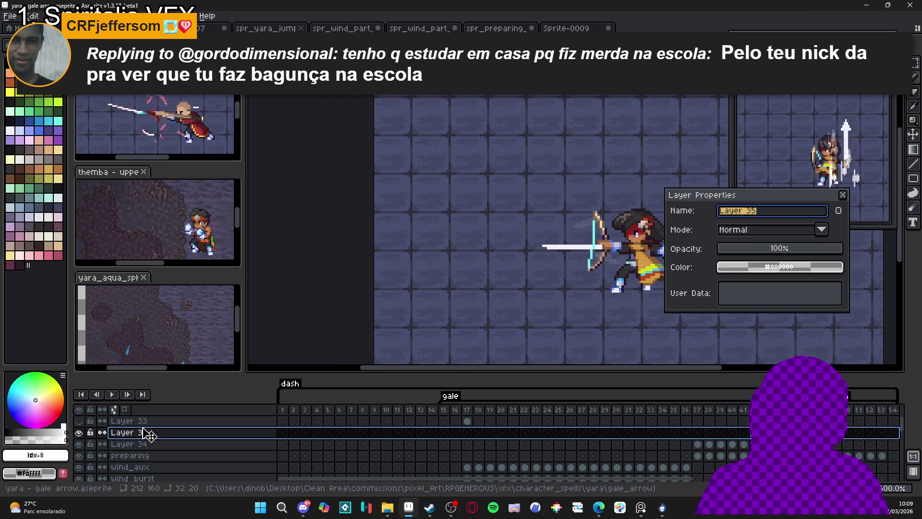
text(shot_ui)
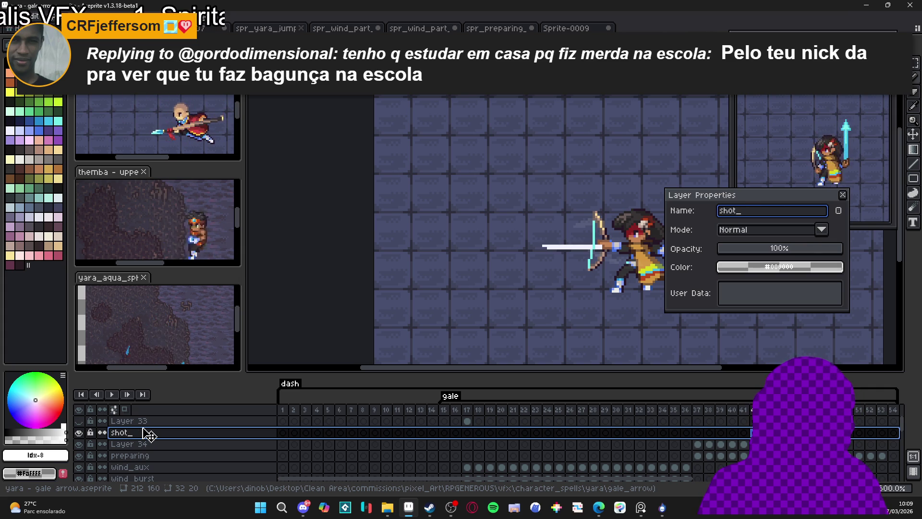
text(boom)
key(Return)
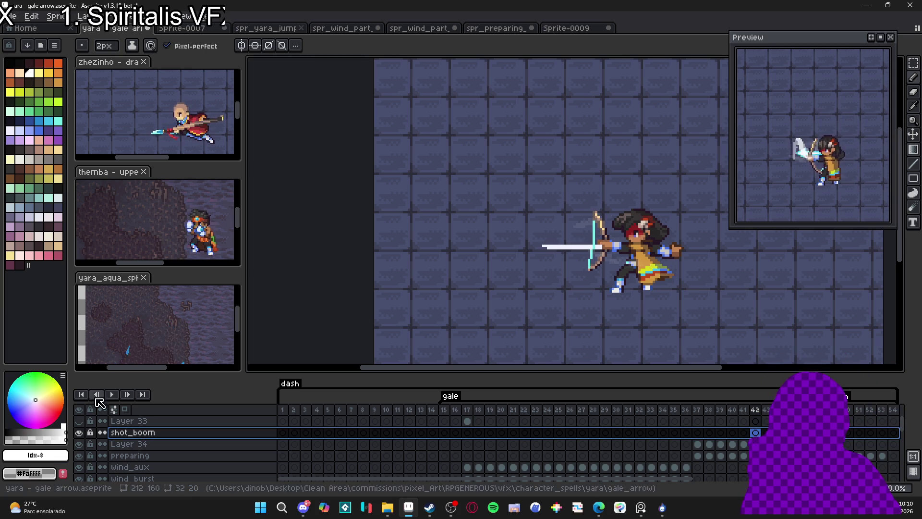
Step: Play the gale-arrow animation and zoom the canvas to watch the wind streaks and shot_boom cel
click(109, 394)
scroll(453, 281, down, 2)
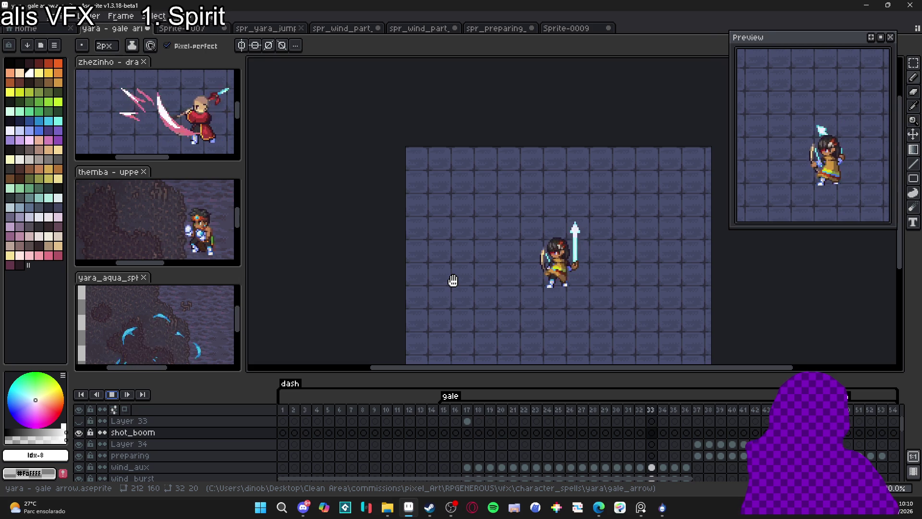
scroll(601, 287, up, 1)
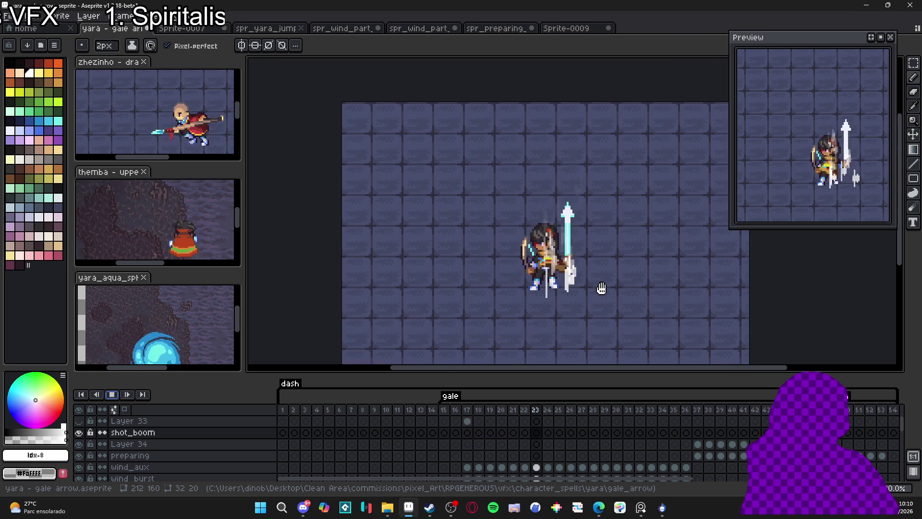
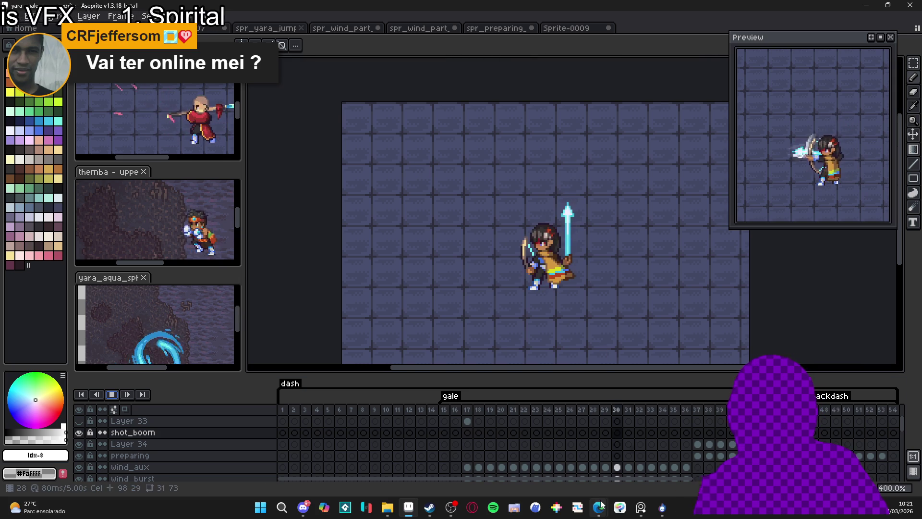
Step: Bring the Edge window with the Krita features YouTube video in front of Aseprite
mouse_move(618, 500)
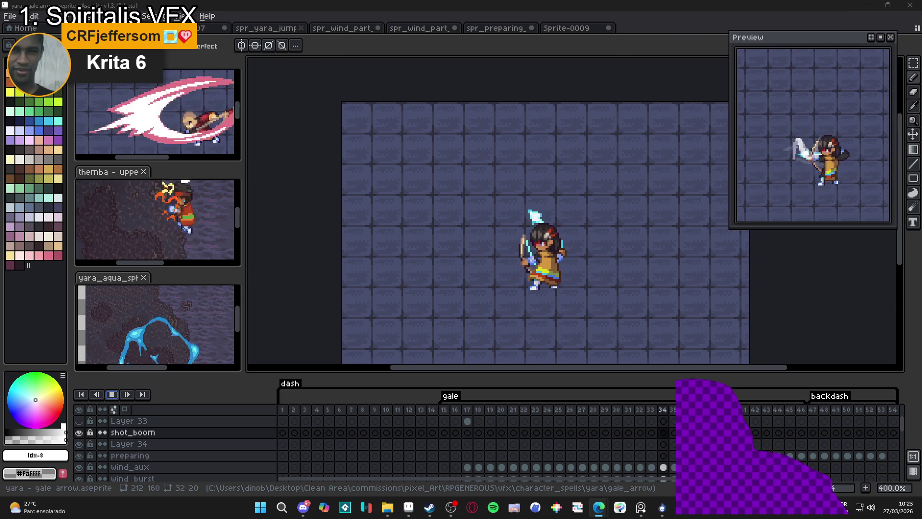
drag(530, 19, 530, 2)
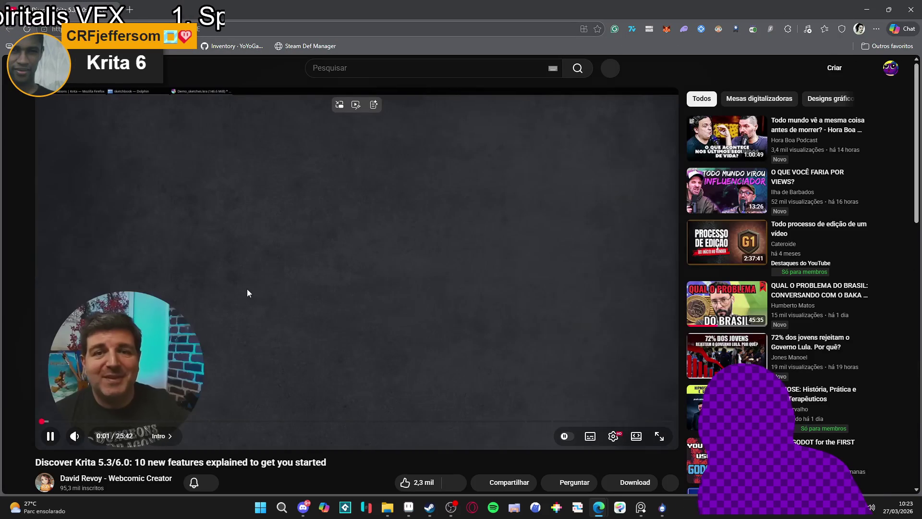
Step: Pause and resume the Krita video, then skip to its '10 - A new color picker' chapter
click(226, 354)
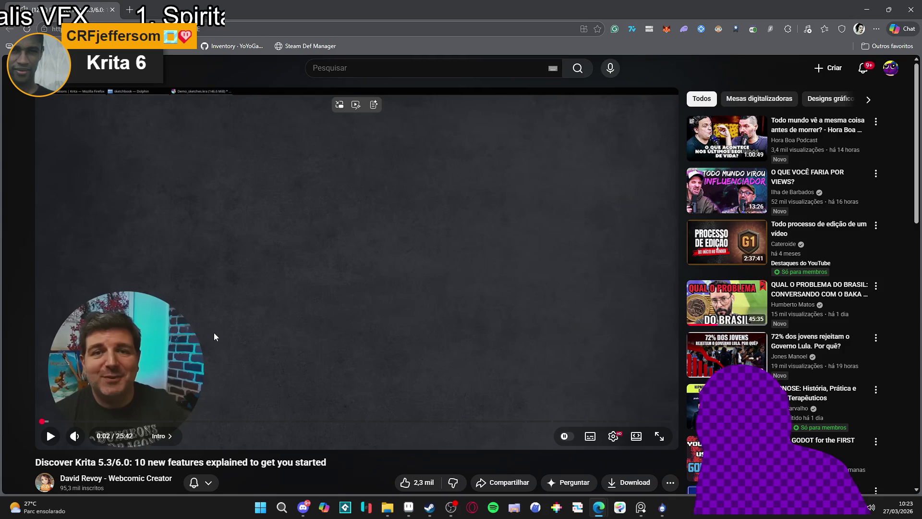
scroll(205, 320, down, 1)
scroll(204, 318, up, 1)
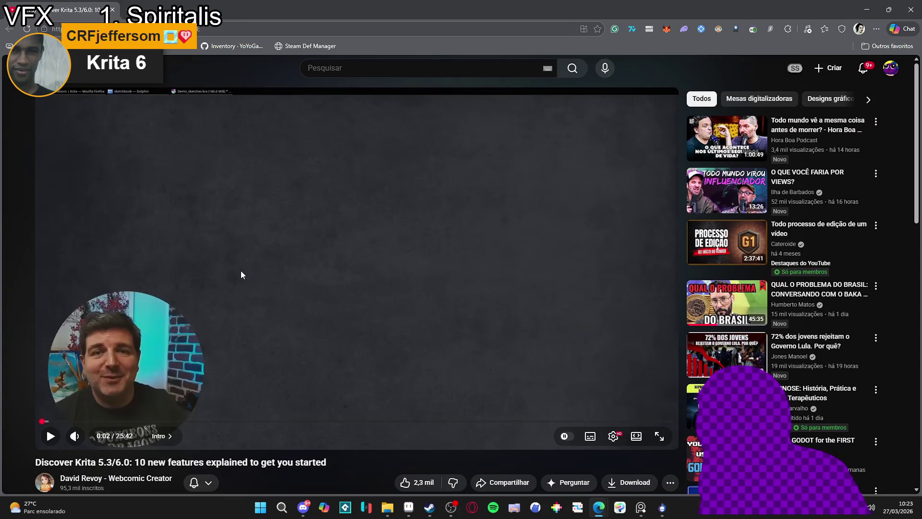
click(248, 258)
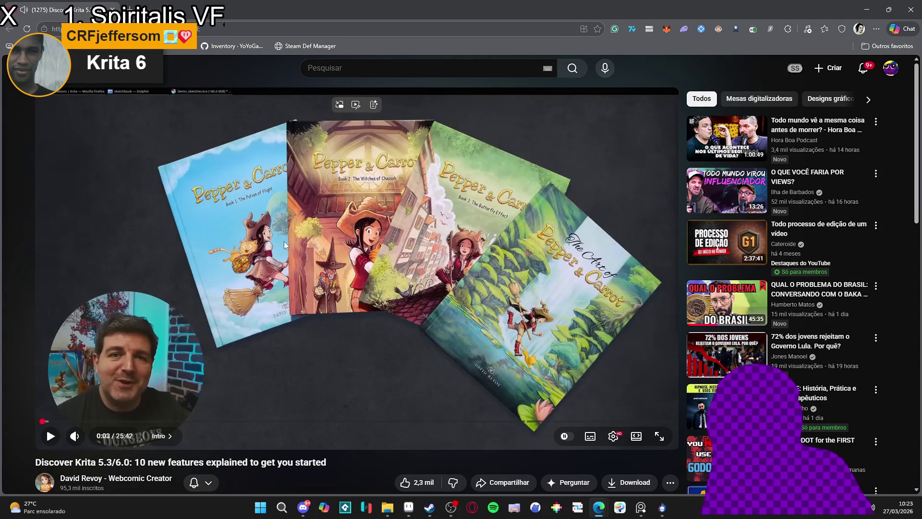
click(286, 241)
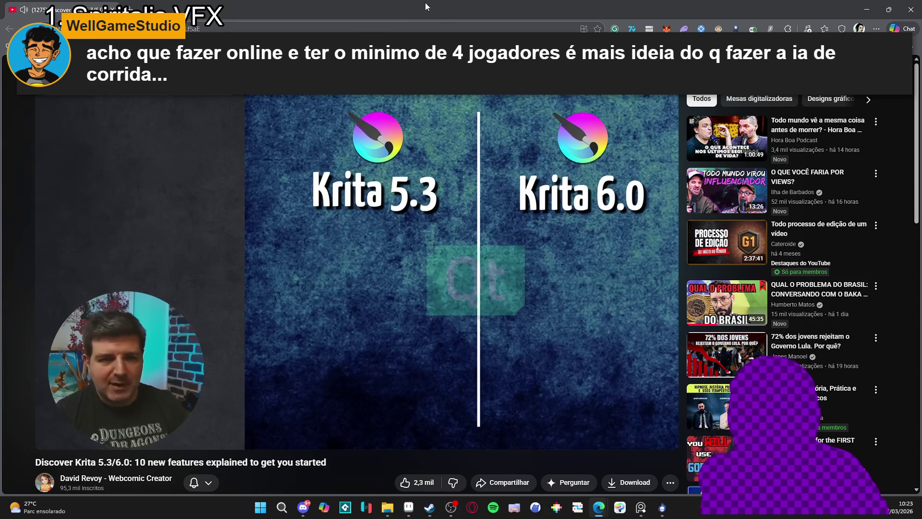
mouse_move(358, 200)
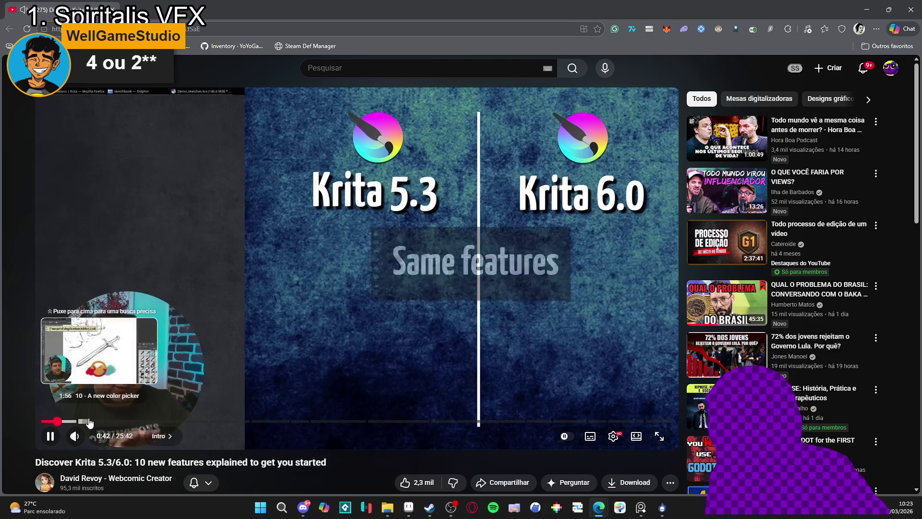
click(88, 421)
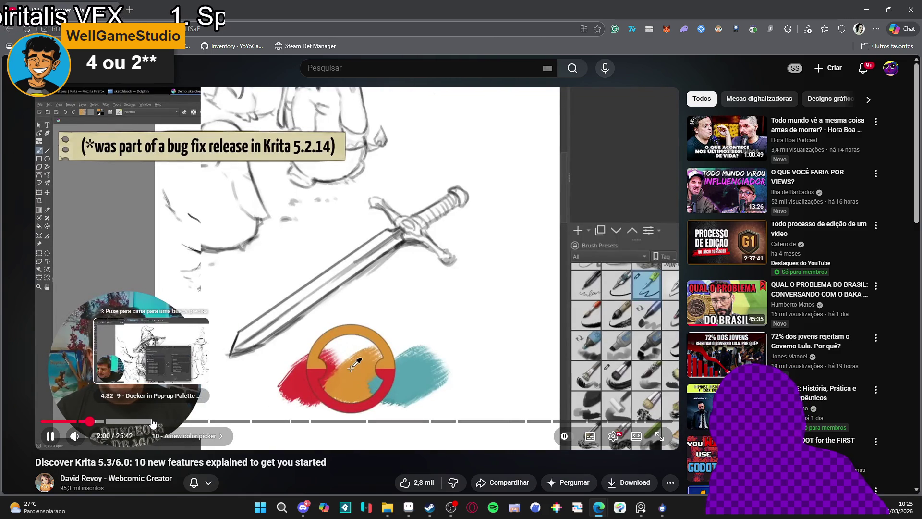
Step: Skip to the Docker in Pop-up Palette chapter, pausing and resuming playback
click(138, 421)
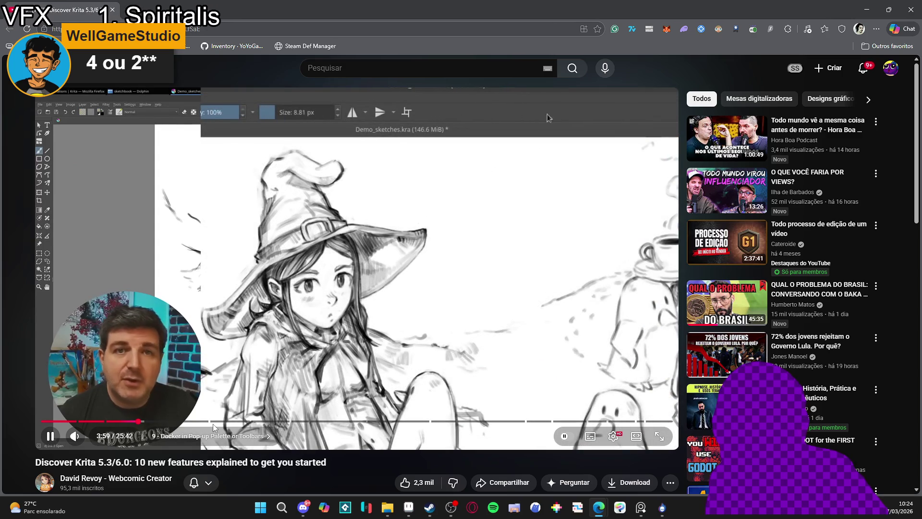
click(47, 429)
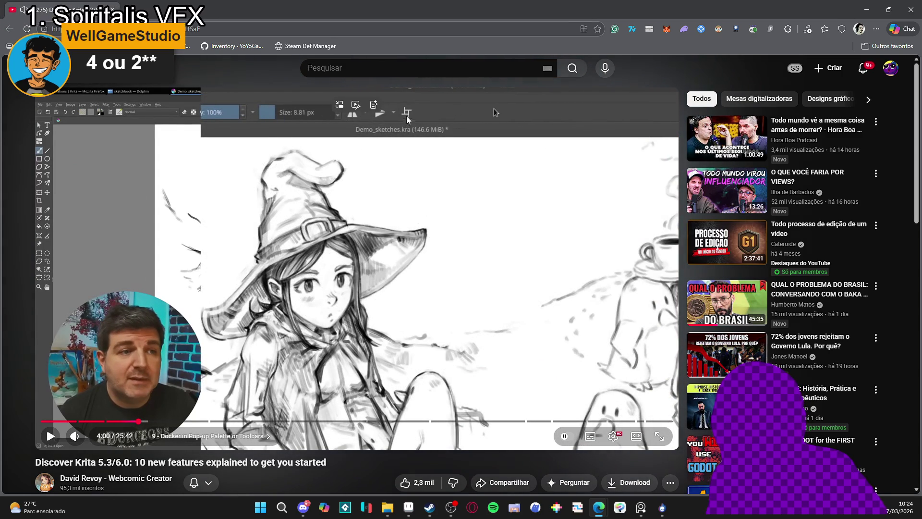
click(47, 427)
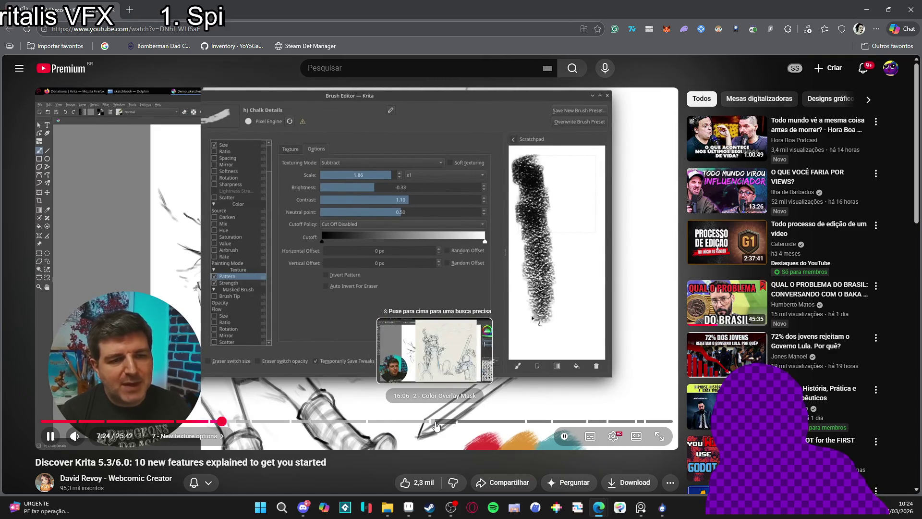
Step: Jump to the Stabilizer Improvements chapter around 13:46, pause it, then go back to YouTube home
click(374, 421)
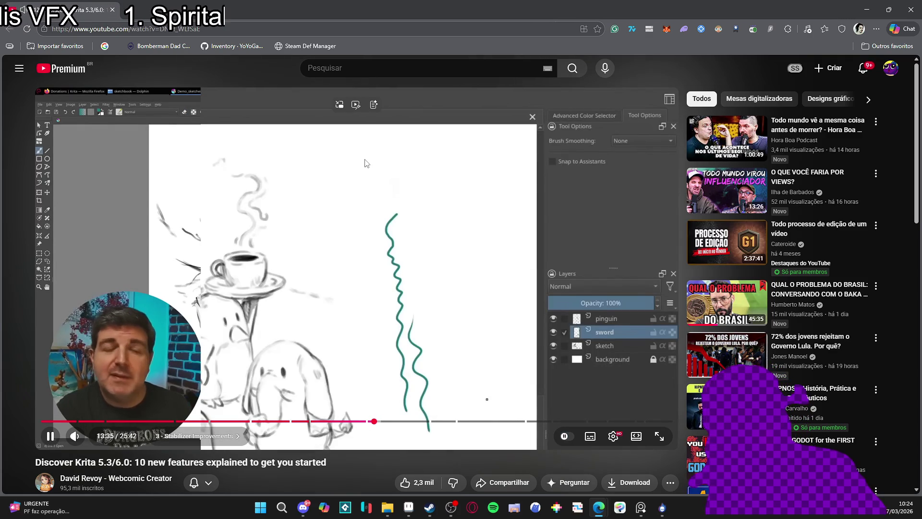
click(294, 295)
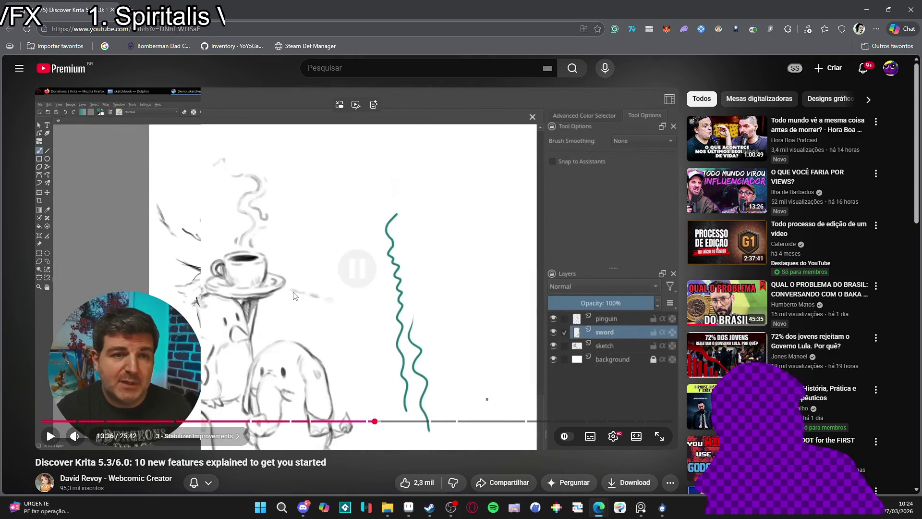
click(51, 436)
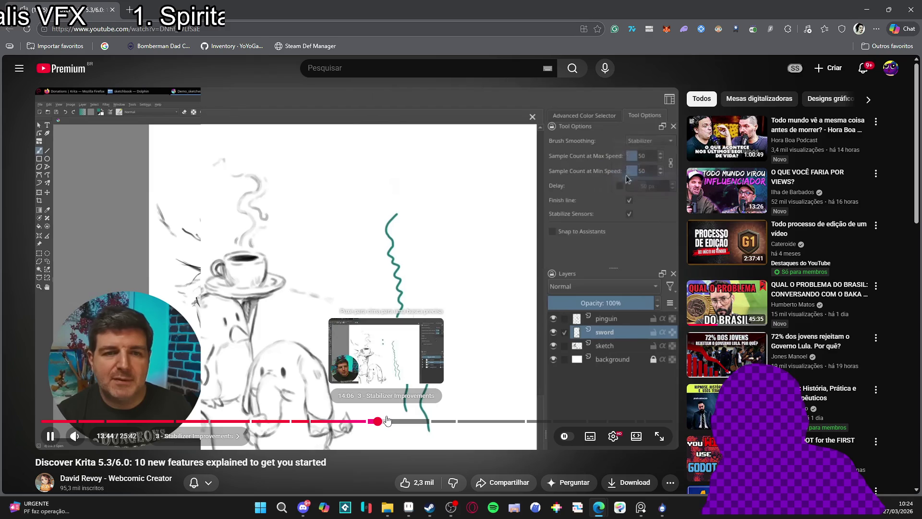
click(389, 269)
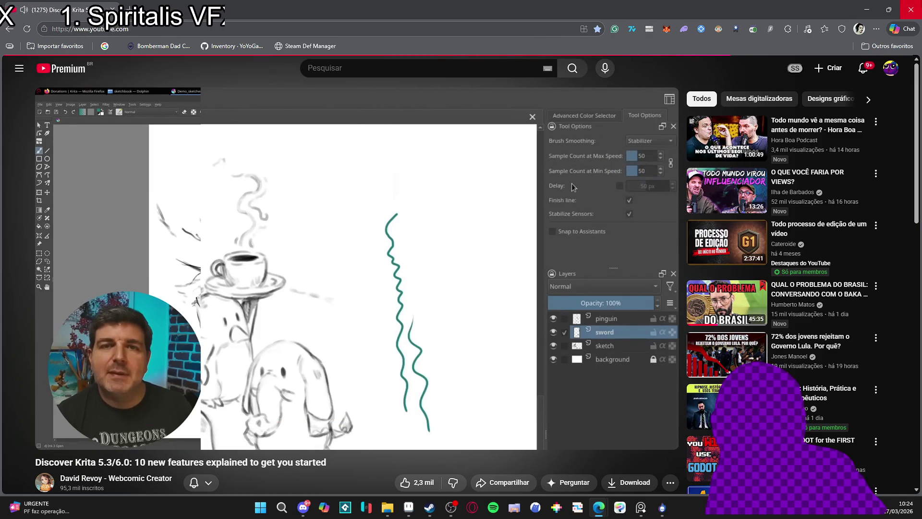
key(alt+Left)
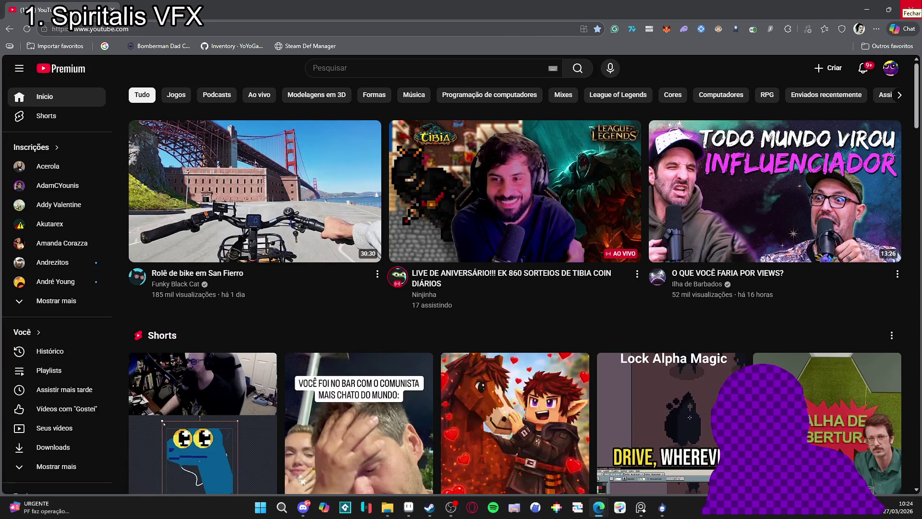
Step: Browse the YouTube home feed, then search for 'hytale oficial channel'
scroll(560, 333, down, 15)
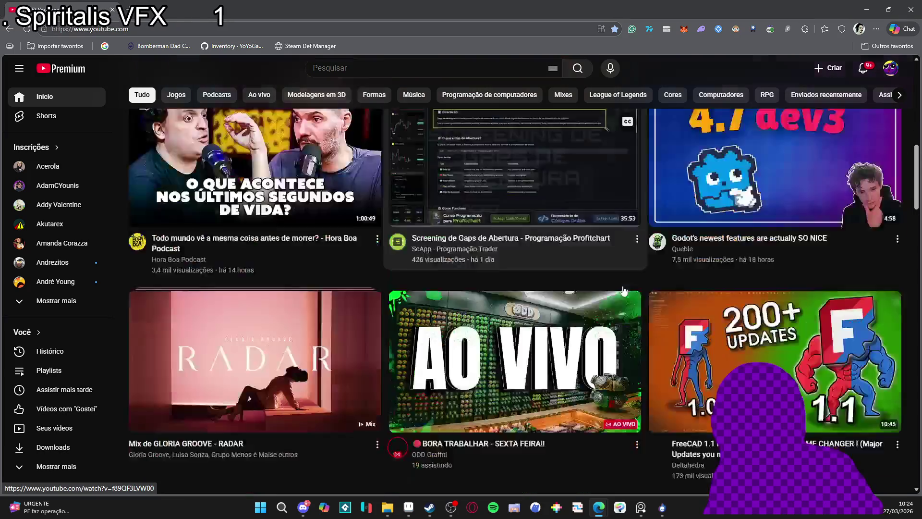
scroll(639, 273, down, 5)
scroll(503, 186, down, 6)
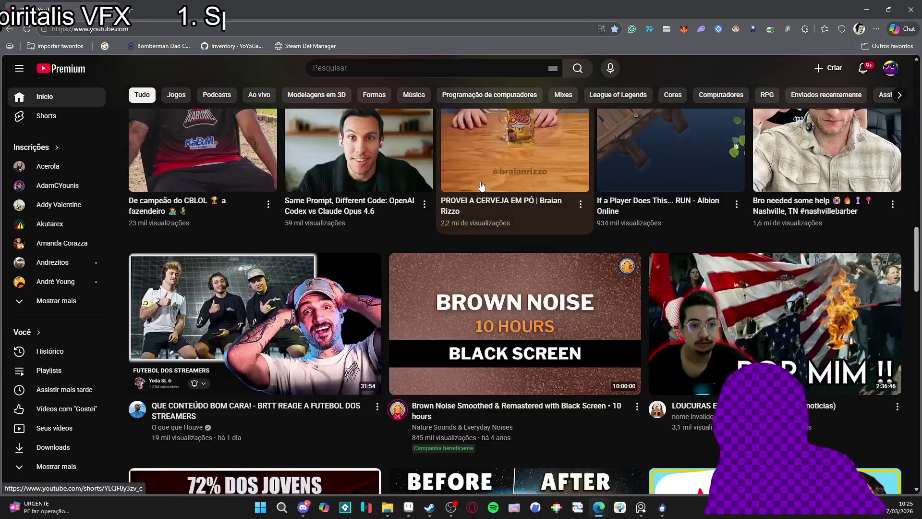
scroll(476, 165, down, 6)
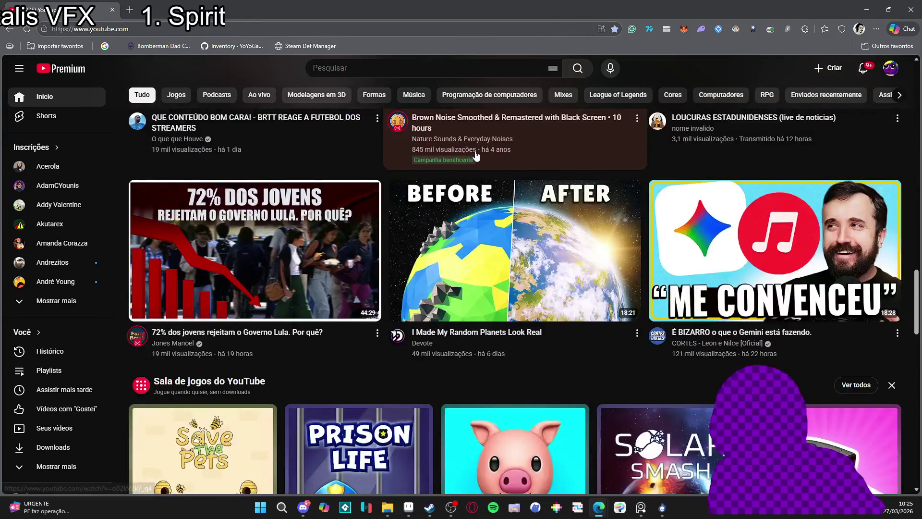
scroll(476, 152, down, 8)
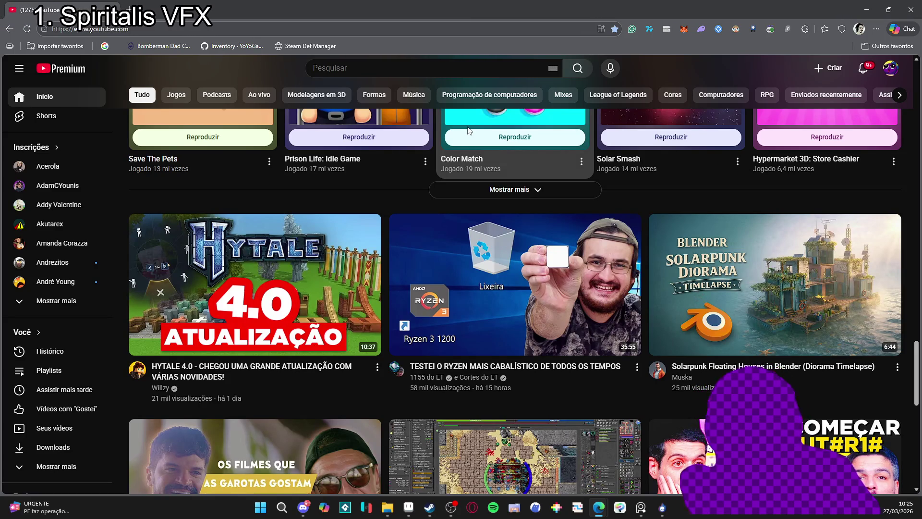
mouse_move(227, 291)
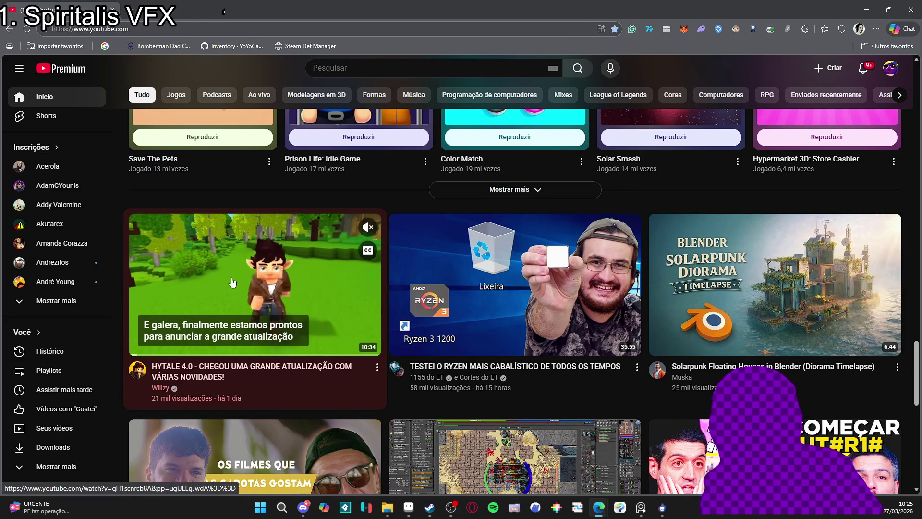
scroll(226, 291, down, 1)
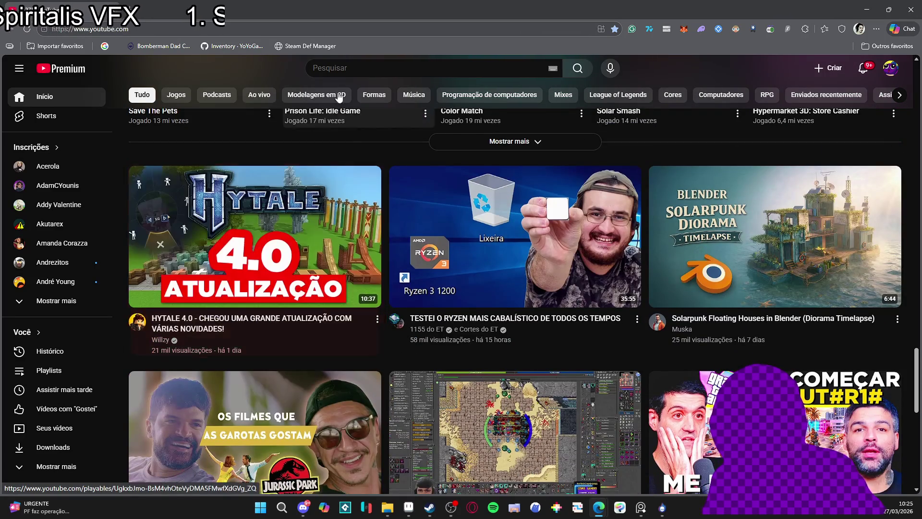
scroll(352, 115, up, 2)
click(356, 68)
text(hytale oficial channel)
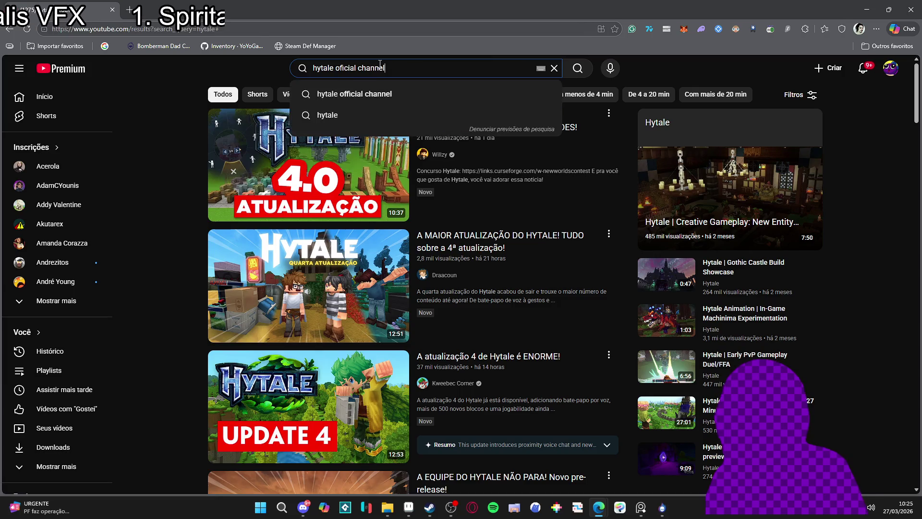
key(Return)
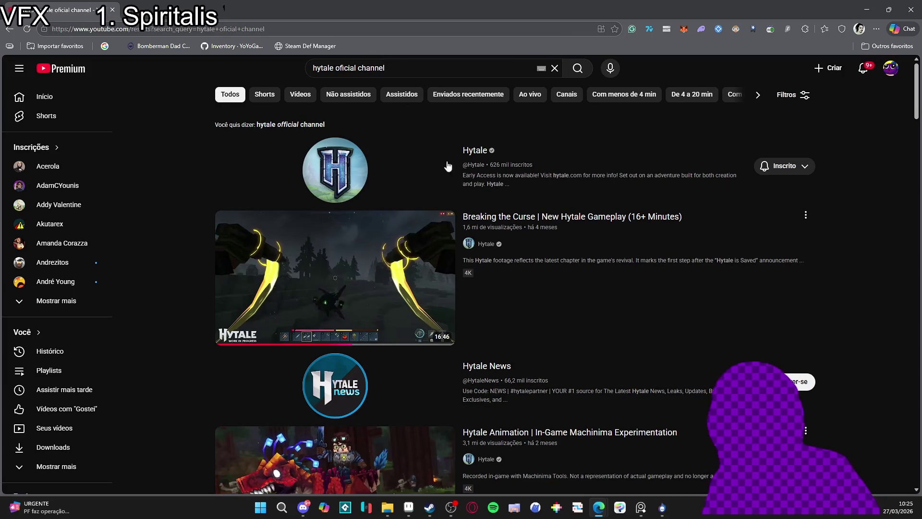
Step: Open the Hytale channel's Vídeos tab, then follow its link to the hytale.com website
click(475, 151)
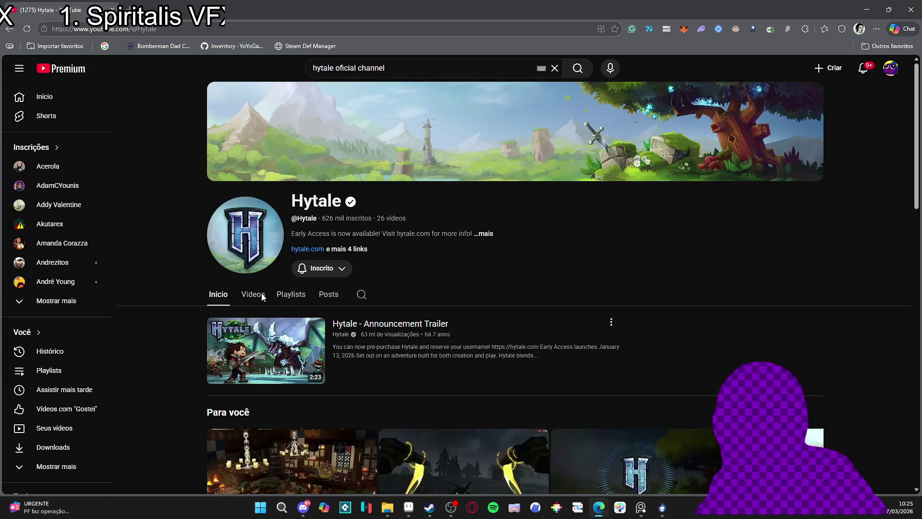
click(253, 295)
scroll(166, 283, down, 1)
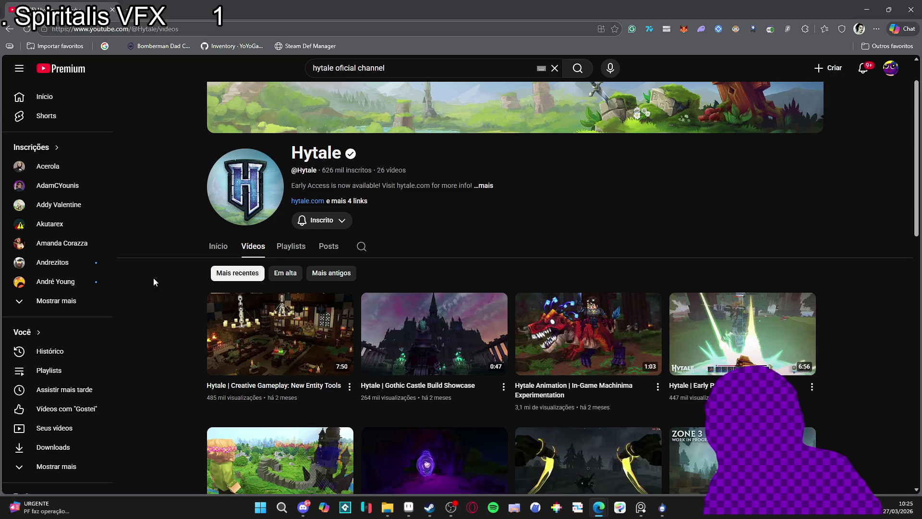
scroll(154, 279, down, 1)
scroll(154, 276, up, 1)
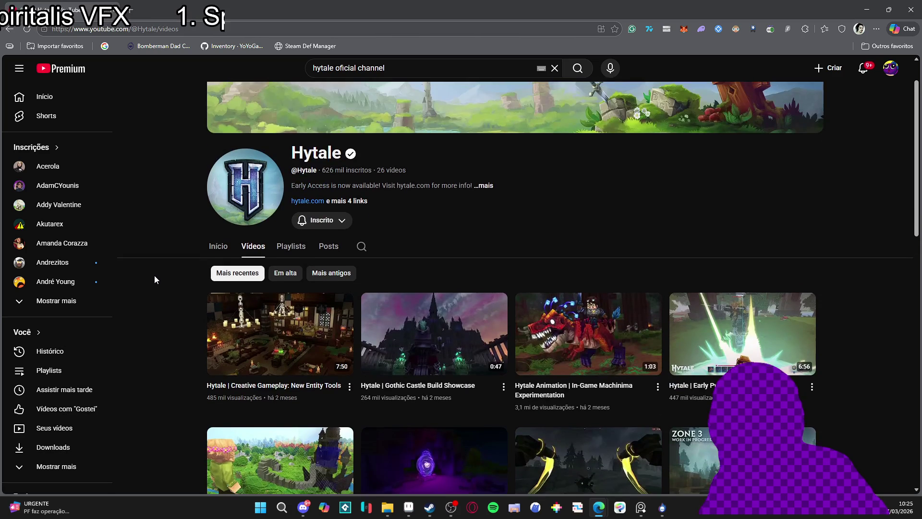
scroll(154, 276, up, 1)
scroll(159, 272, down, 2)
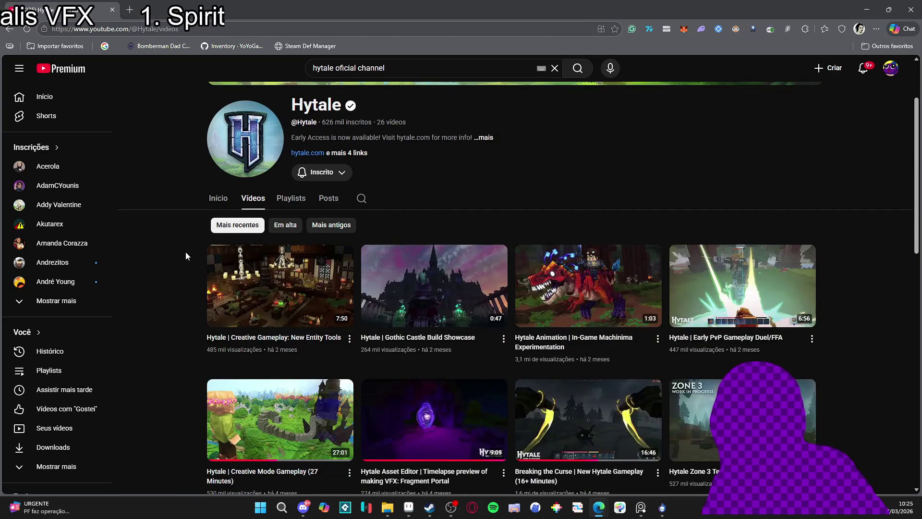
click(307, 153)
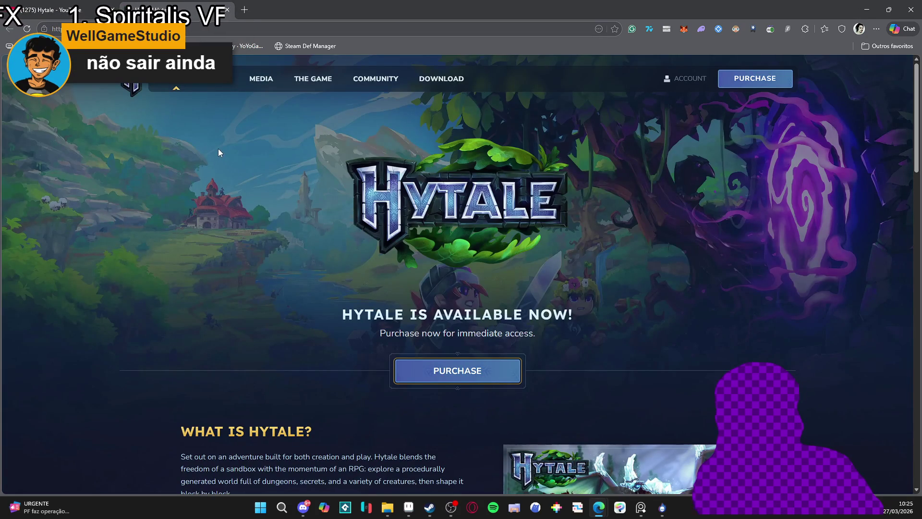
Step: Open the Update 4 patch notes article and select the PROXIMITY VOICE CHAT heading text
scroll(301, 178, down, 12)
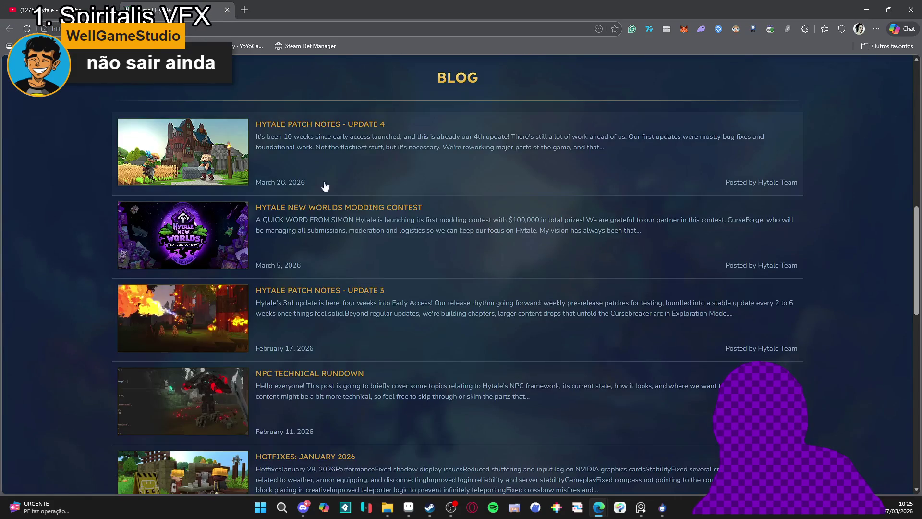
click(301, 177)
scroll(64, 162, down, 6)
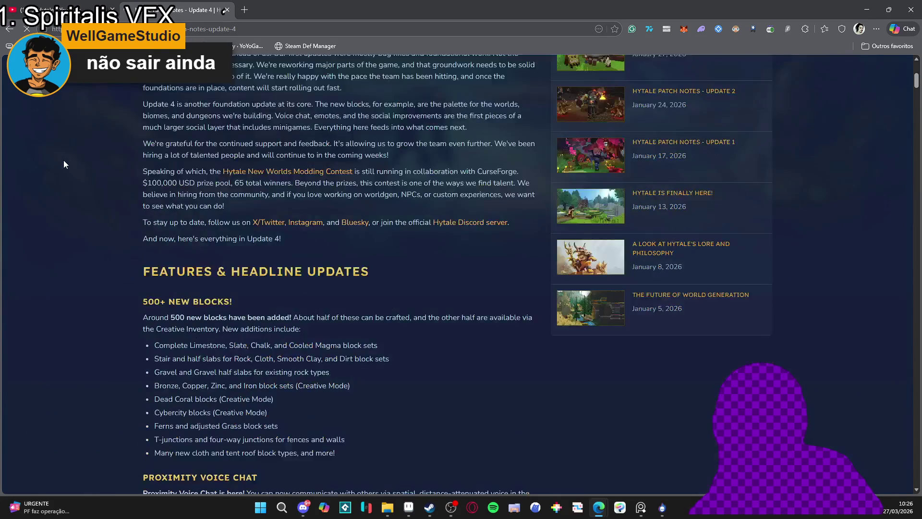
scroll(60, 154, down, 3)
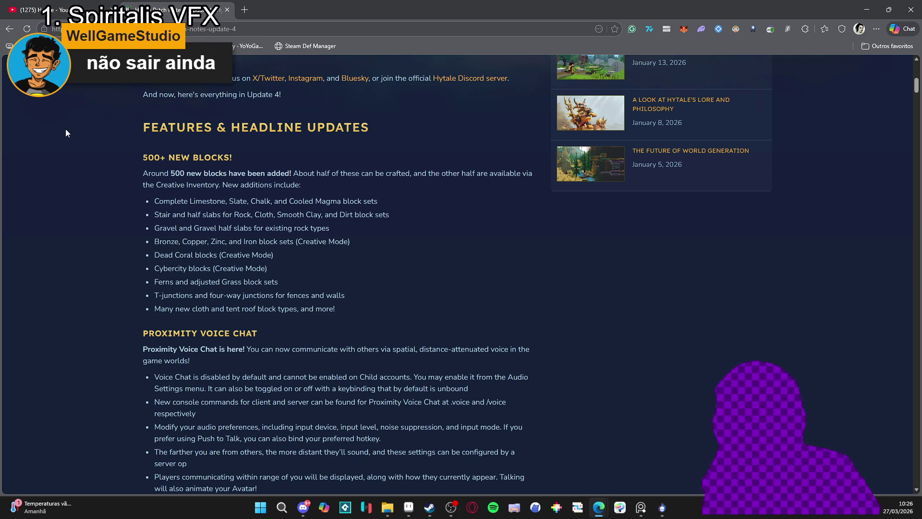
scroll(64, 210, down, 2)
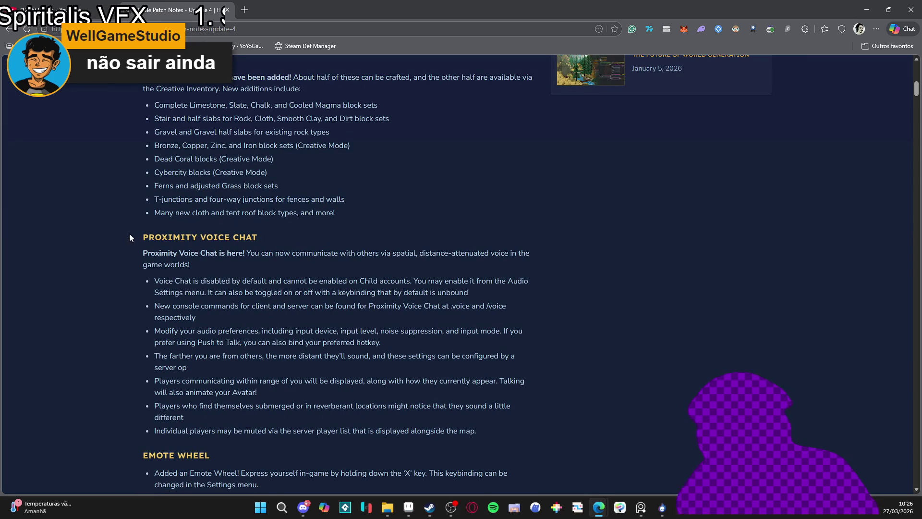
drag(152, 234, 290, 240)
click(204, 266)
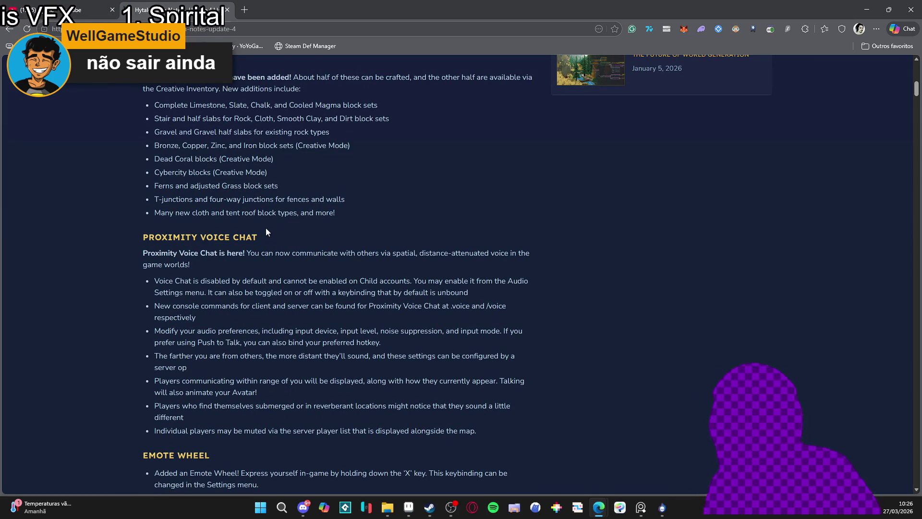
drag(258, 237, 155, 233)
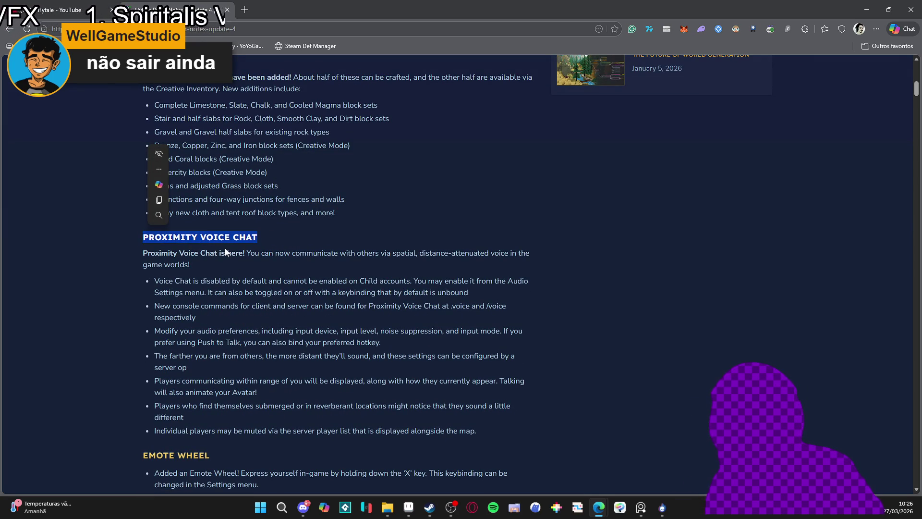
key(ctrl+c)
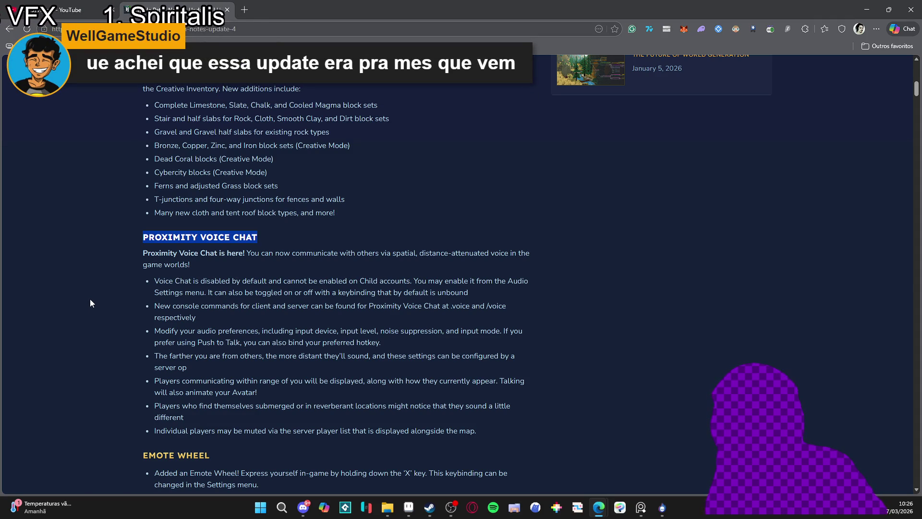
Step: Read further down the patch notes, highlighting and clearing the Emote Wheel and Revolve text
scroll(91, 298, down, 1)
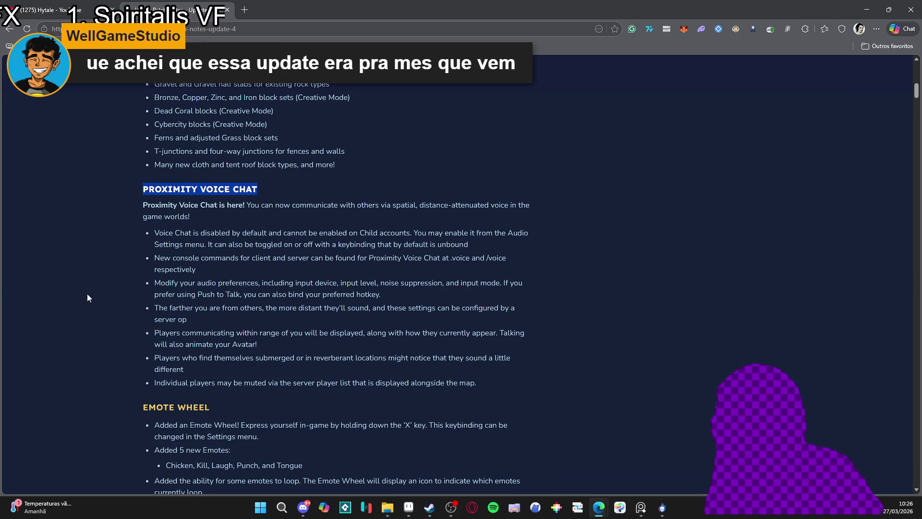
scroll(88, 294, down, 3)
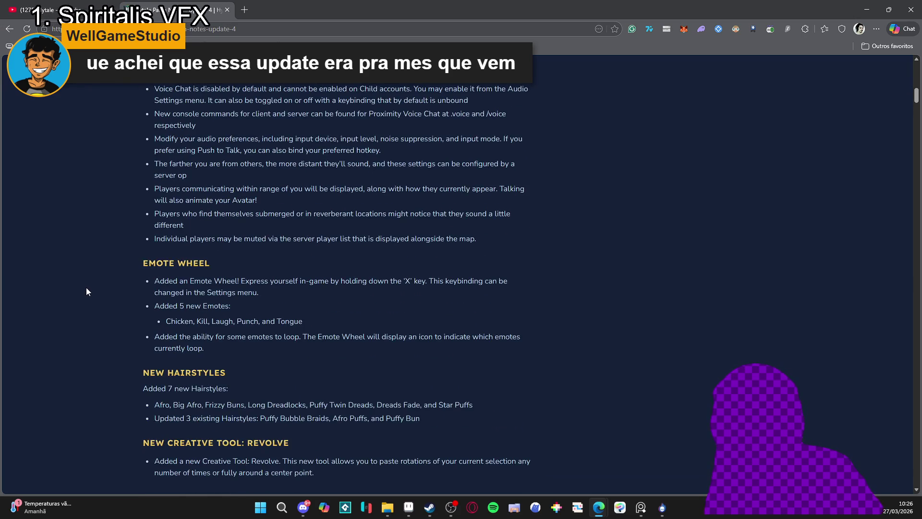
scroll(94, 272, down, 1)
drag(160, 233, 187, 243)
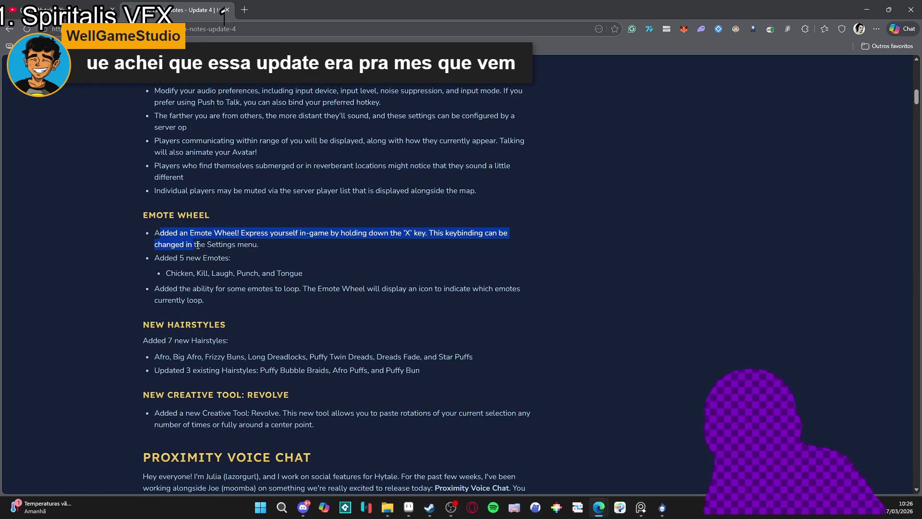
click(285, 278)
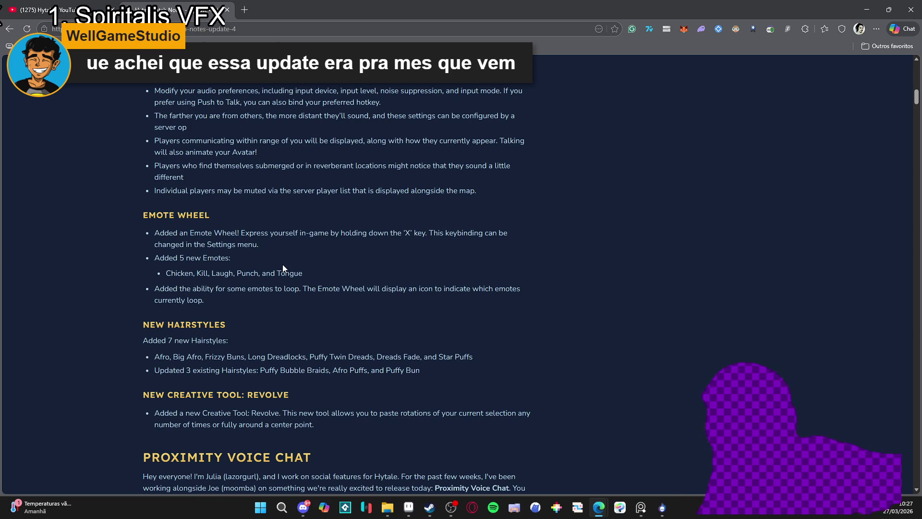
scroll(222, 371, down, 2)
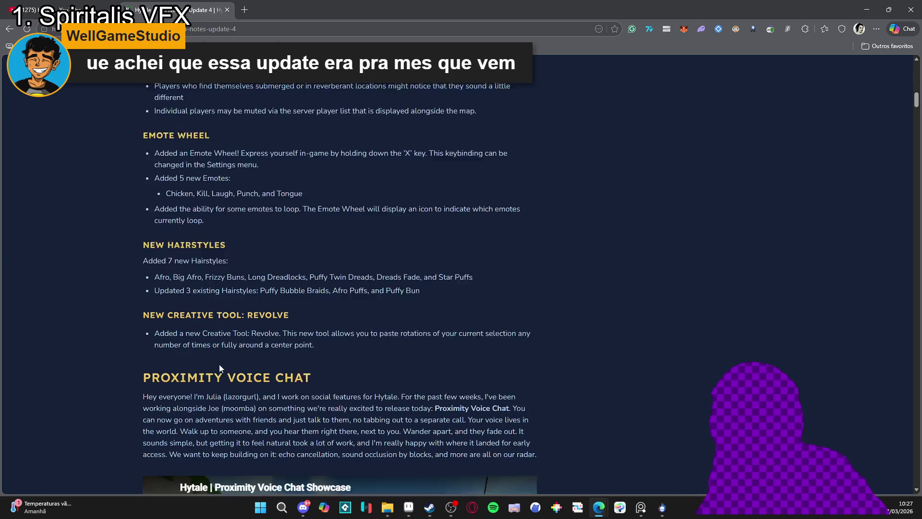
scroll(130, 274, down, 2)
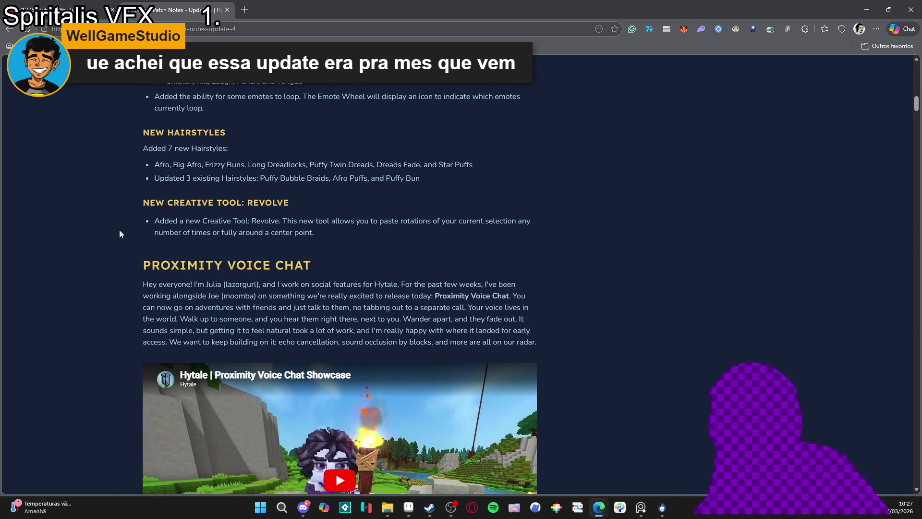
scroll(113, 210, down, 3)
scroll(90, 206, up, 3)
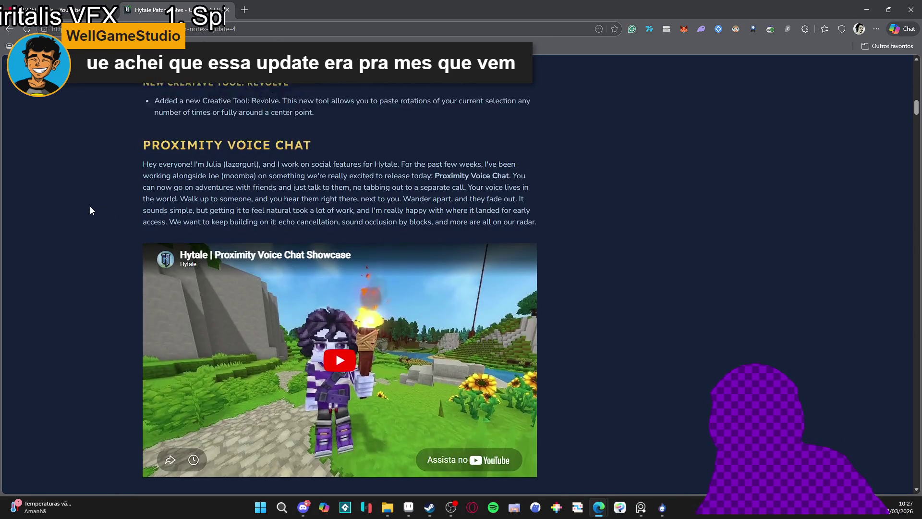
scroll(90, 210, up, 2)
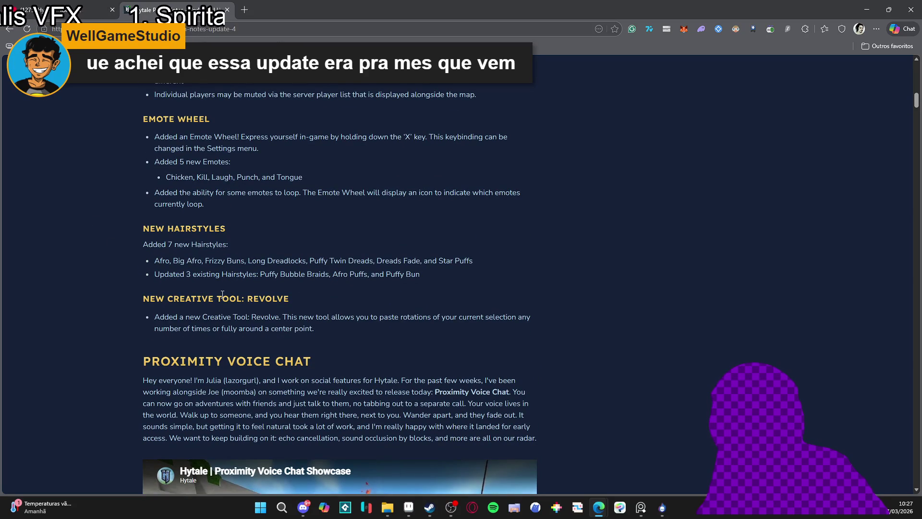
drag(158, 321, 333, 332)
scroll(336, 327, down, 5)
click(76, 279)
Step: Play the Proximity Voice Chat Showcase video muted, letting it run to 0:25
scroll(195, 254, down, 3)
click(288, 185)
scroll(357, 244, up, 2)
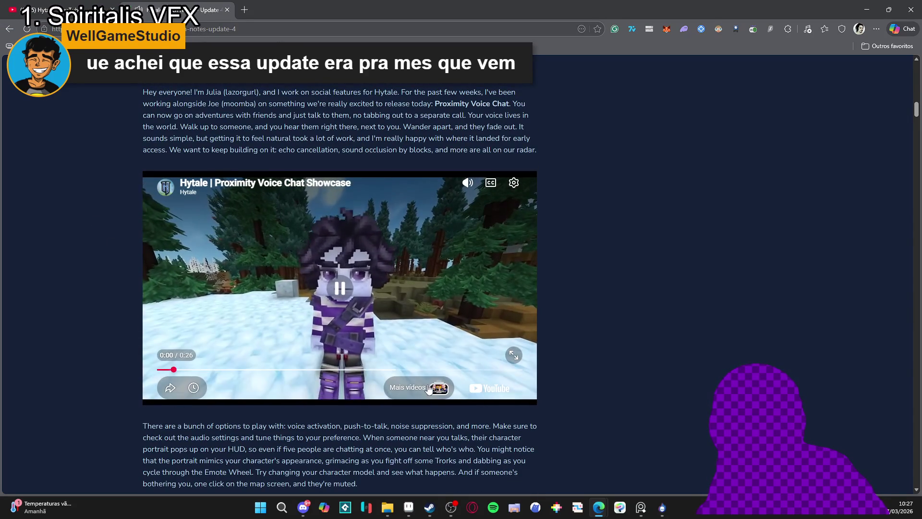
click(414, 325)
drag(470, 221, 474, 272)
click(477, 268)
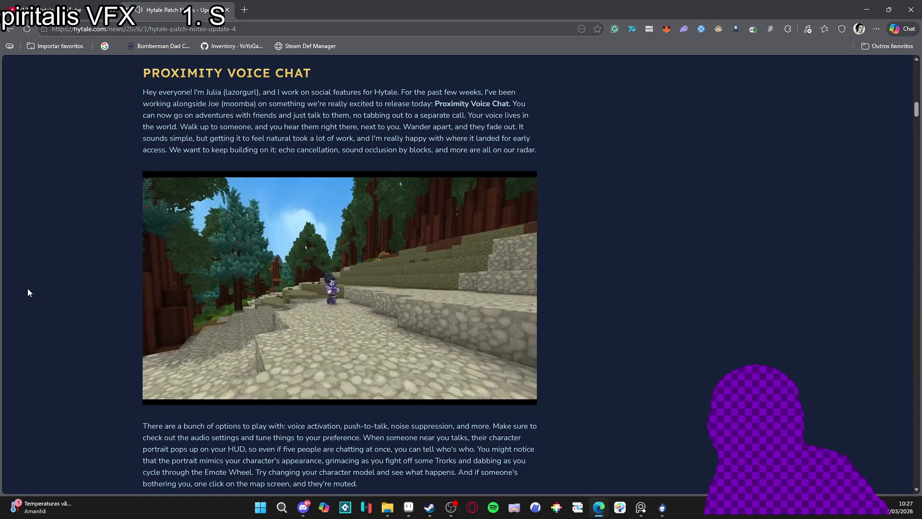
mouse_move(163, 313)
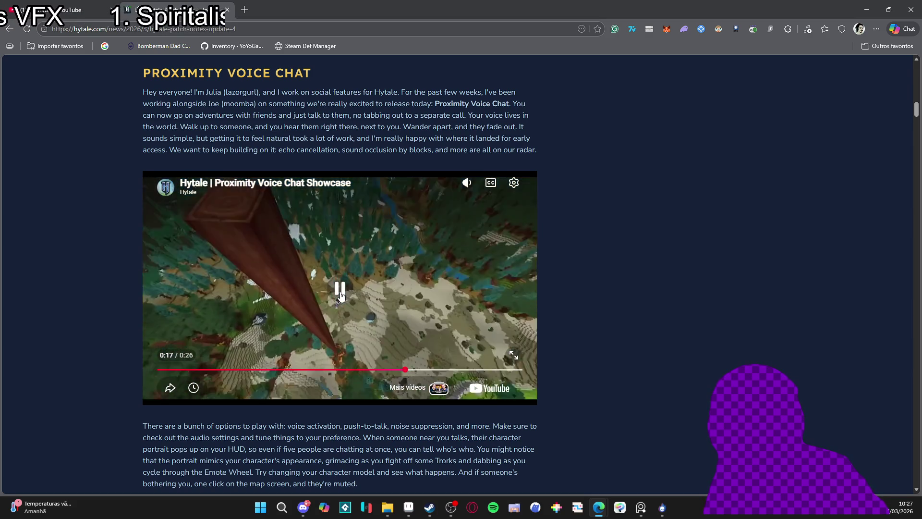
mouse_move(359, 287)
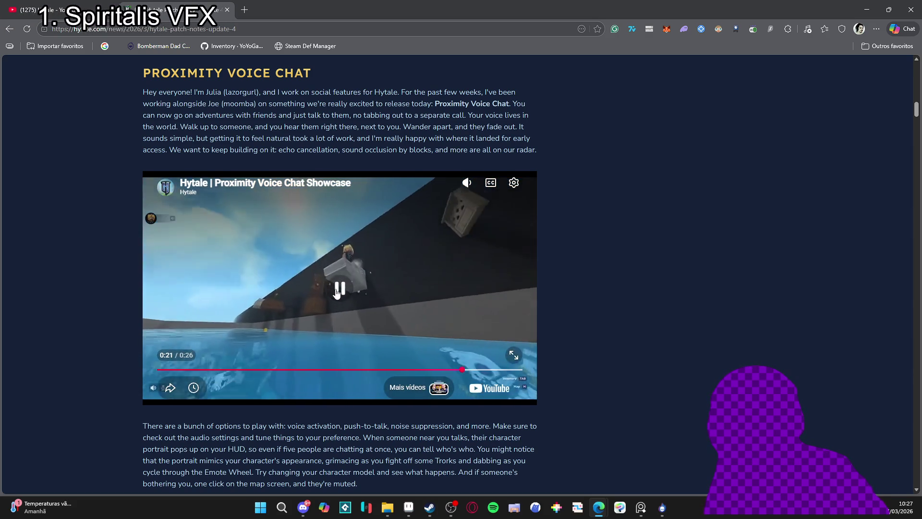
mouse_move(308, 282)
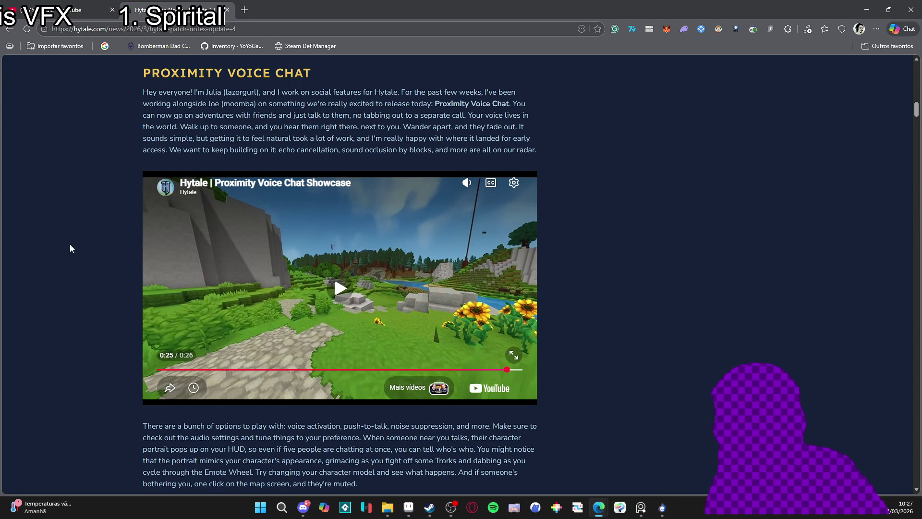
Step: Scroll past Connected Blocks and briefly enlarge the neon street-scene image
scroll(69, 246, down, 5)
scroll(73, 239, down, 3)
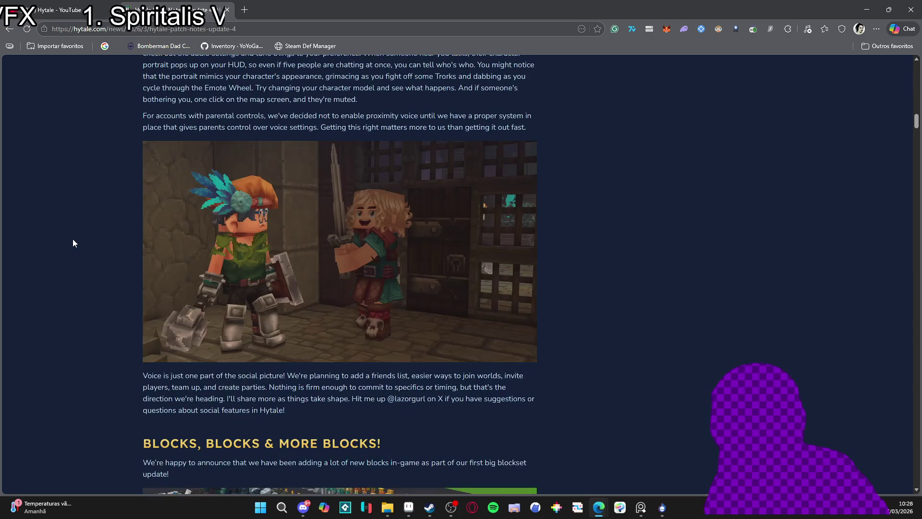
scroll(72, 232, up, 6)
scroll(74, 226, down, 6)
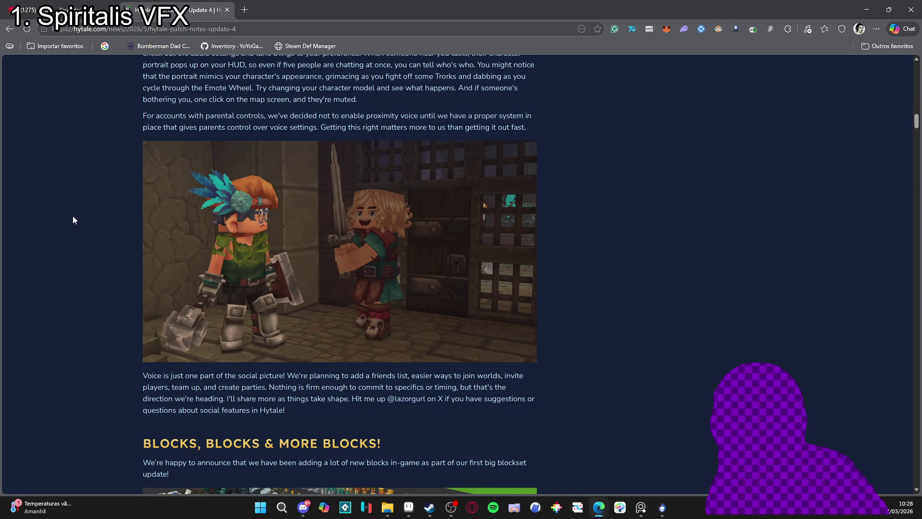
scroll(68, 209, down, 5)
scroll(66, 208, down, 1)
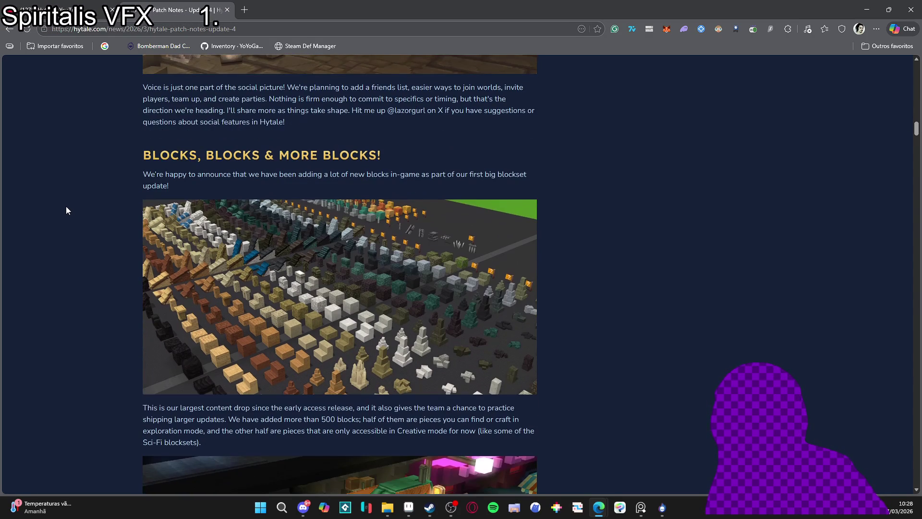
scroll(66, 210, down, 5)
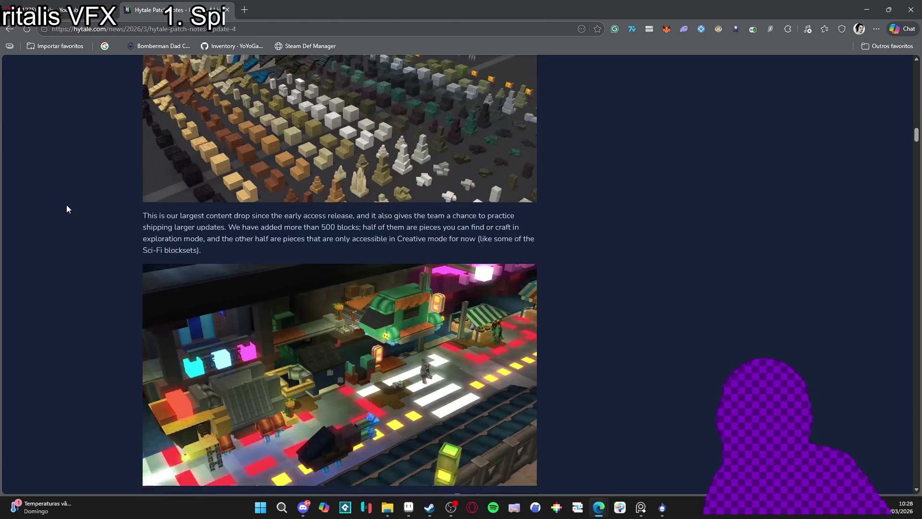
scroll(66, 209, down, 1)
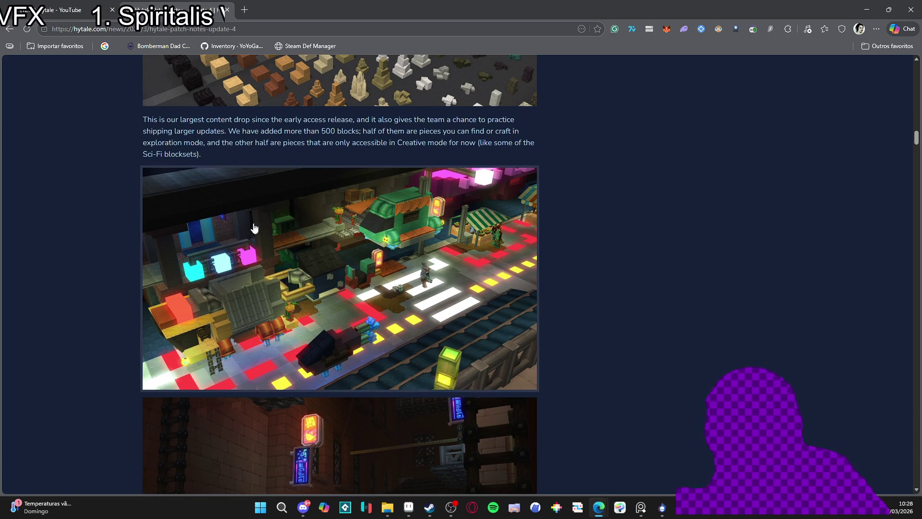
click(396, 240)
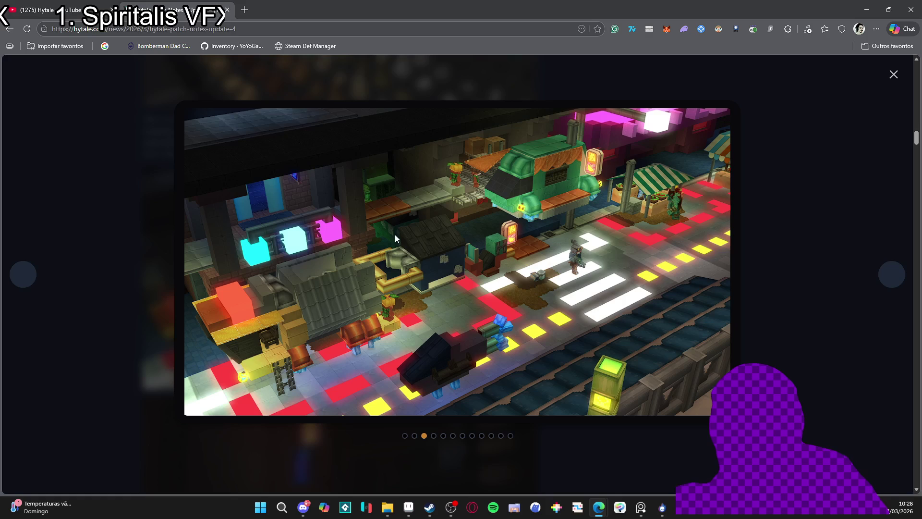
click(93, 136)
Step: Scroll down to the New Hairstyles list and enlarge its image gallery
scroll(91, 143, down, 6)
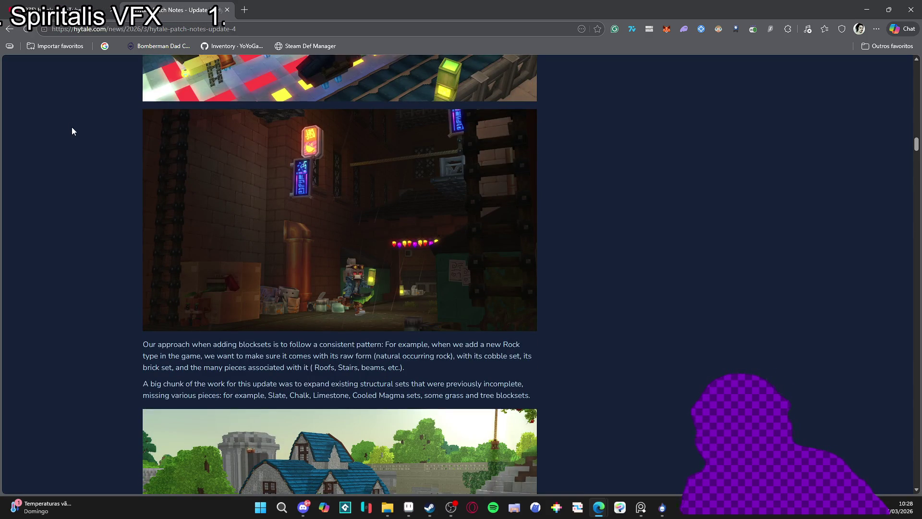
scroll(68, 118, down, 2)
scroll(64, 111, down, 3)
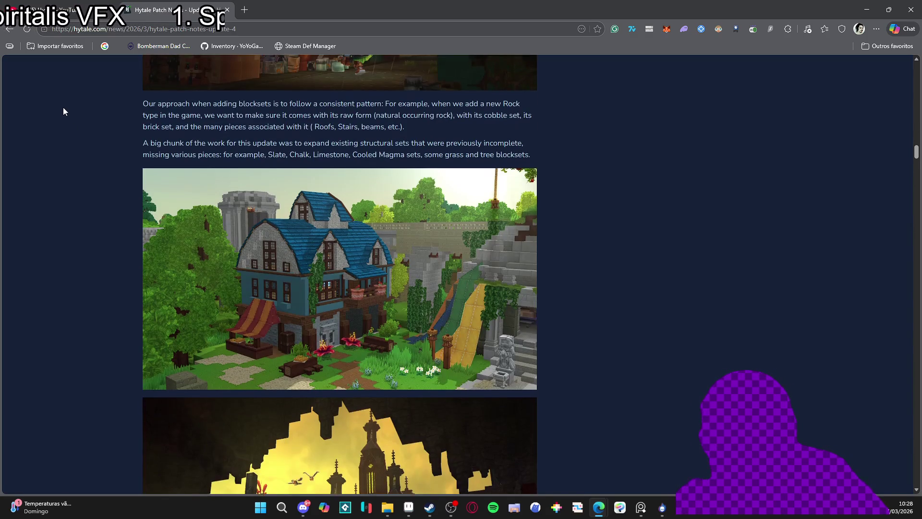
scroll(63, 111, down, 6)
scroll(63, 110, down, 4)
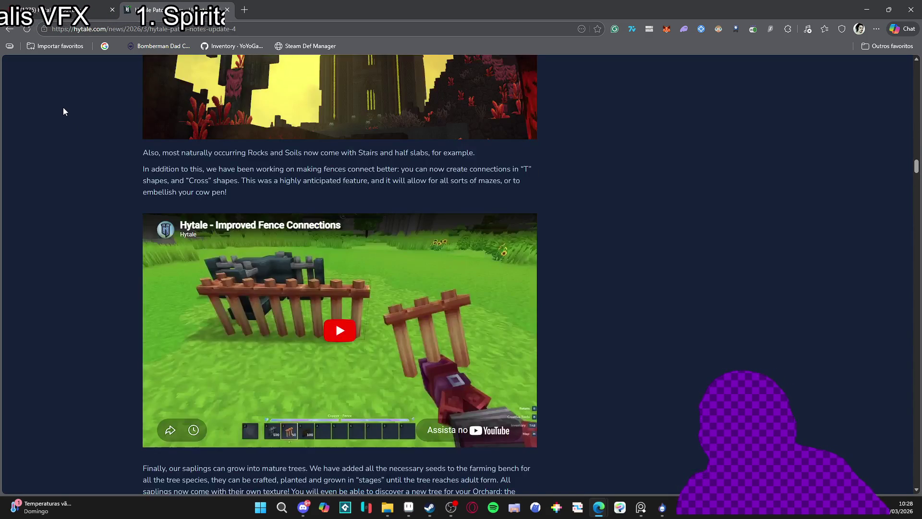
scroll(64, 111, down, 4)
scroll(64, 111, down, 5)
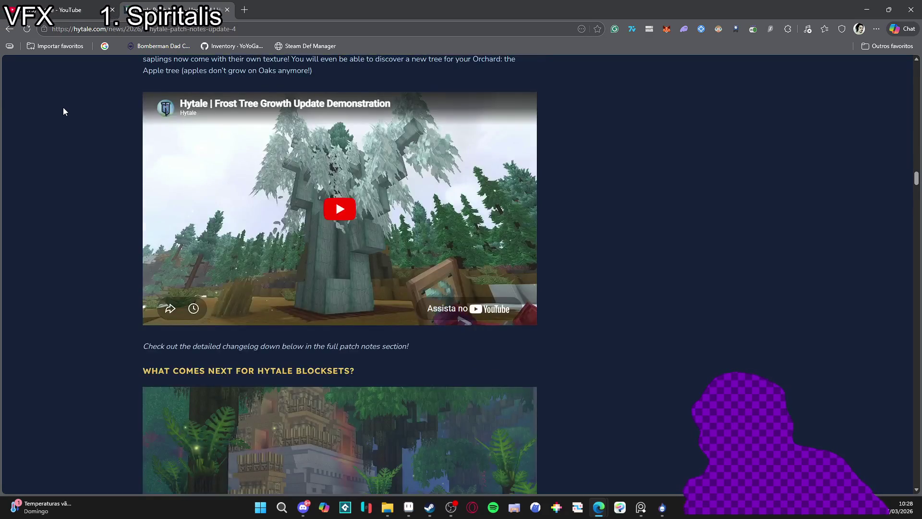
scroll(63, 111, down, 5)
scroll(56, 108, down, 8)
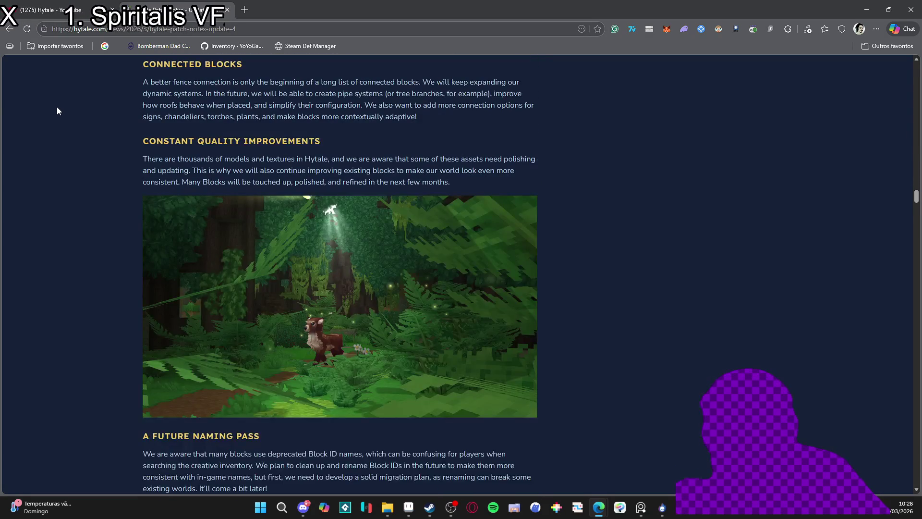
scroll(56, 111, down, 5)
scroll(57, 110, down, 13)
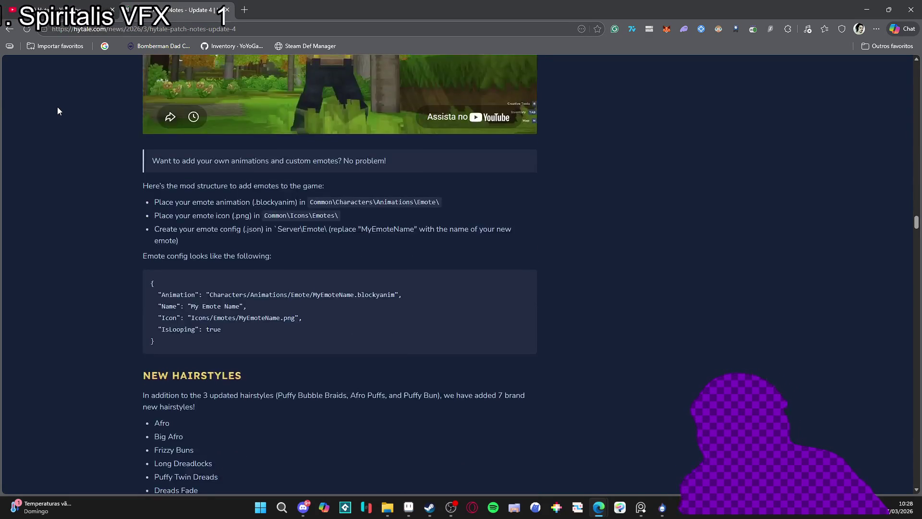
scroll(57, 111, down, 5)
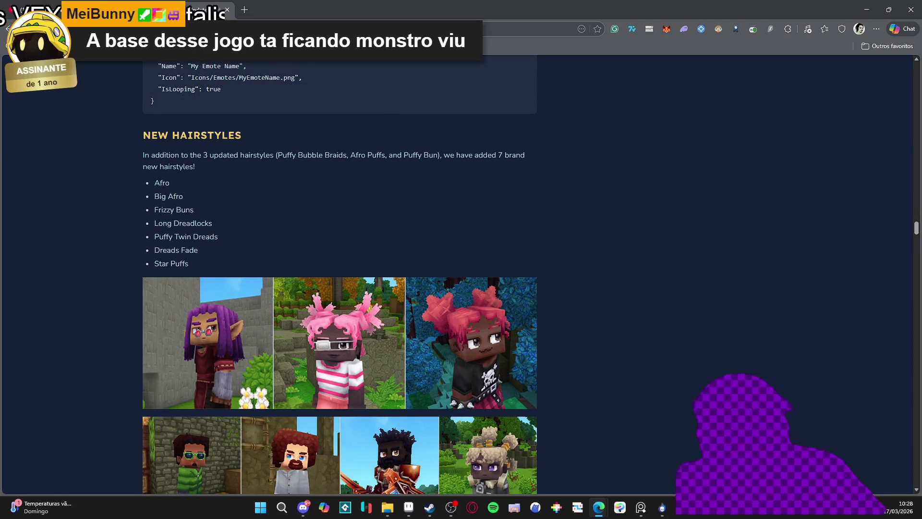
scroll(57, 111, down, 3)
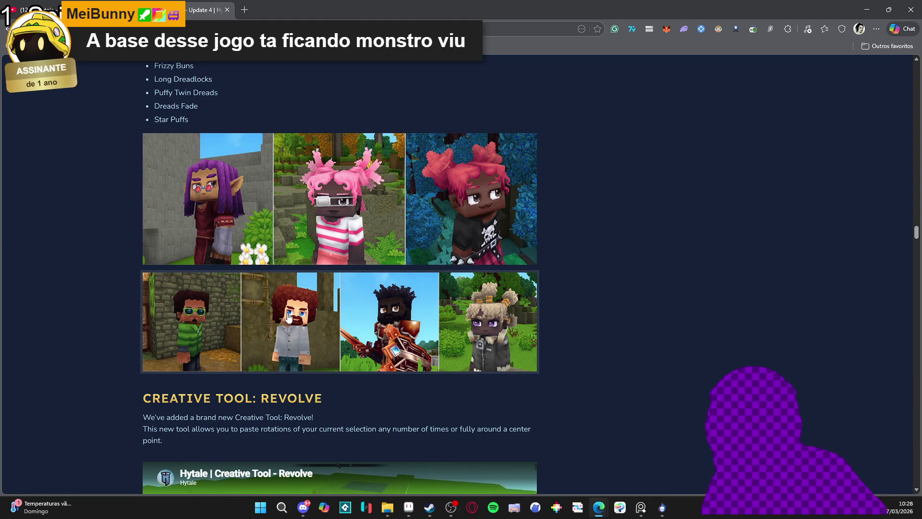
click(288, 317)
Step: Close the hairstyle gallery lightbox and continue down the Update 4 patch notes
click(138, 167)
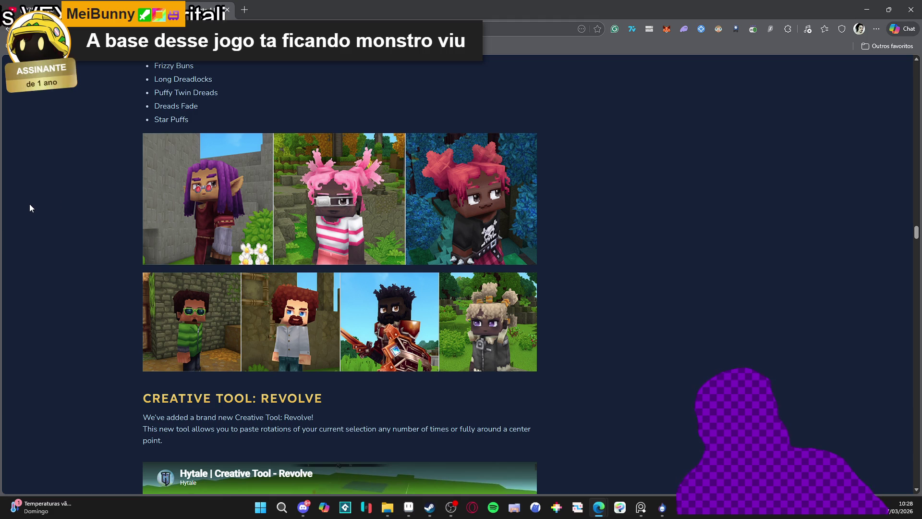
scroll(31, 204, down, 7)
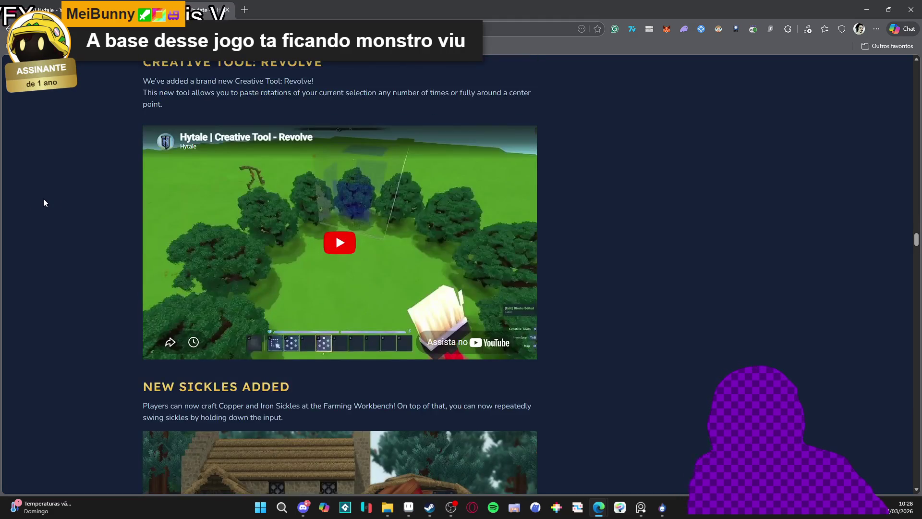
scroll(44, 202, down, 2)
scroll(276, 262, up, 2)
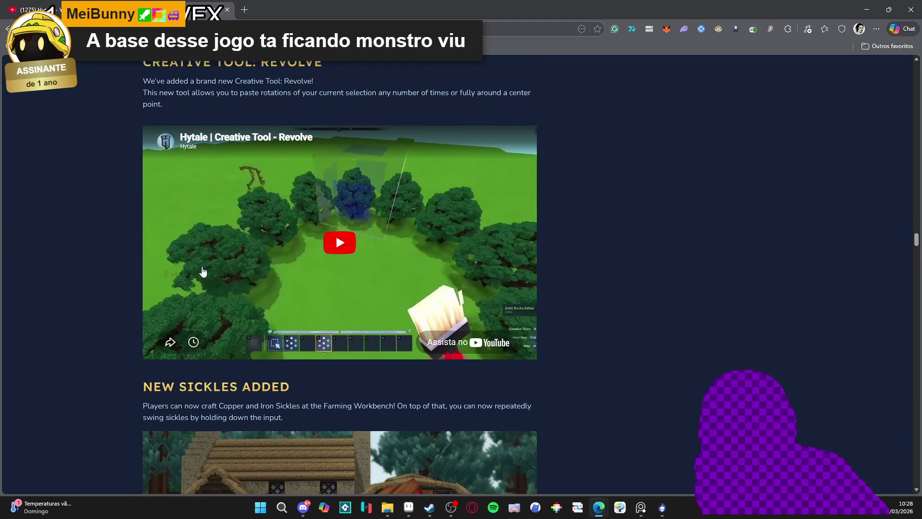
scroll(20, 250, down, 5)
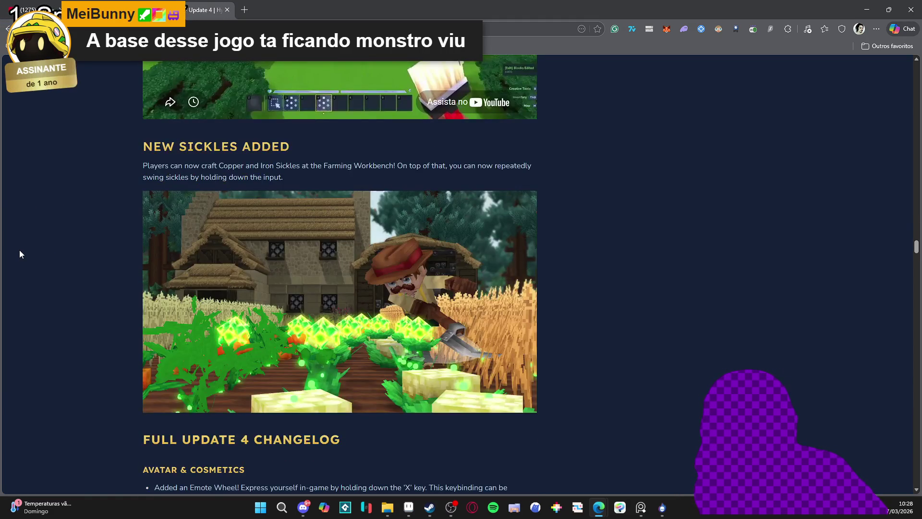
scroll(19, 253, down, 15)
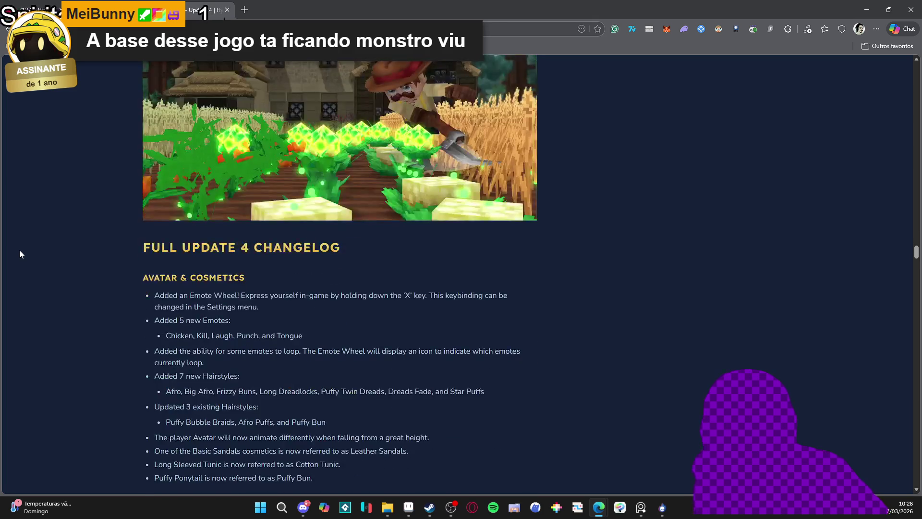
scroll(19, 254, down, 5)
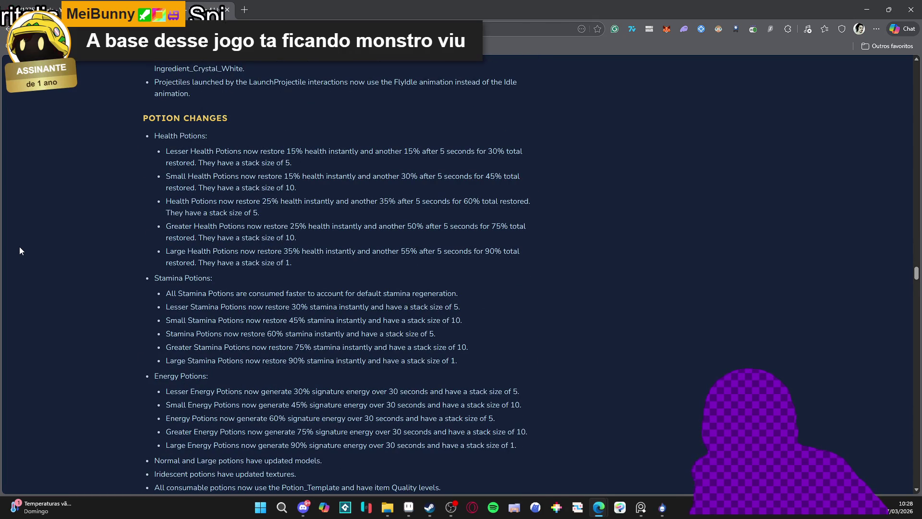
scroll(70, 173, down, 5)
scroll(70, 173, up, 6)
Step: Scroll to the end of the patch notes, reaching the closing moose note
scroll(70, 173, down, 5)
scroll(70, 172, up, 6)
scroll(71, 172, down, 9)
scroll(71, 172, up, 1)
scroll(71, 171, down, 20)
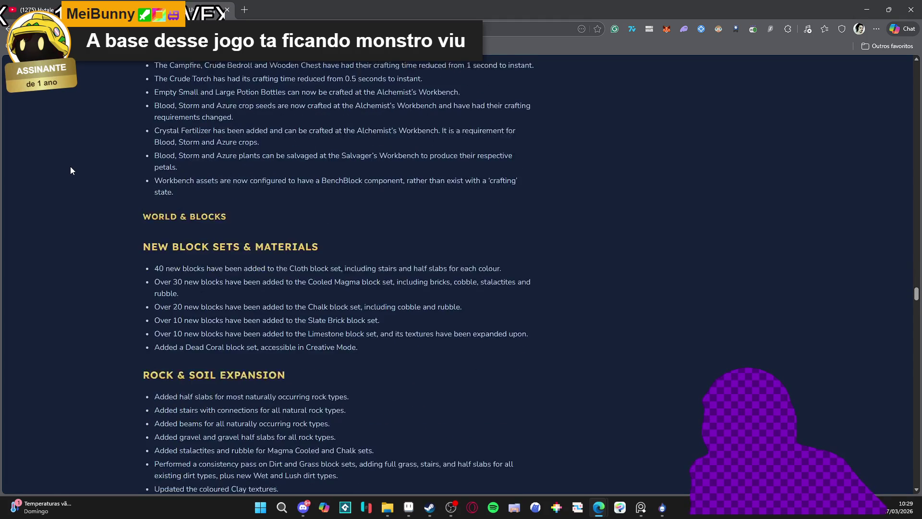
scroll(71, 171, down, 20)
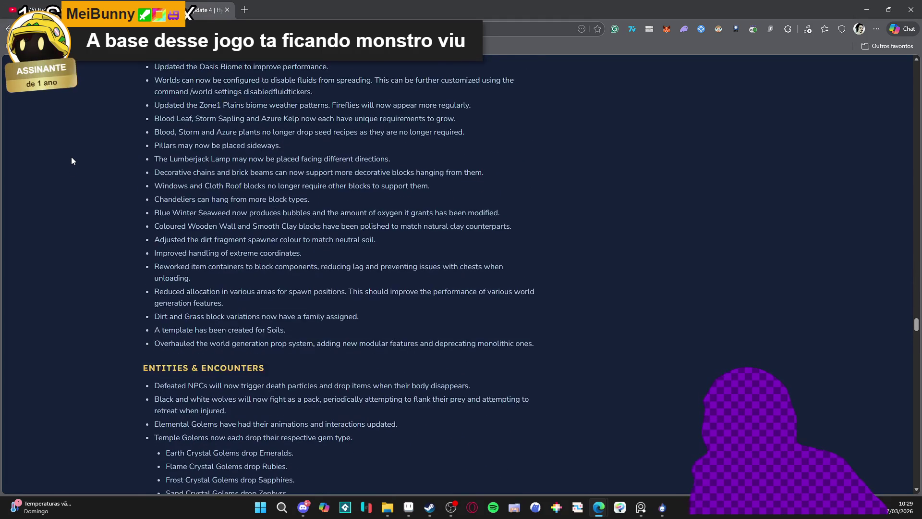
scroll(80, 164, down, 10)
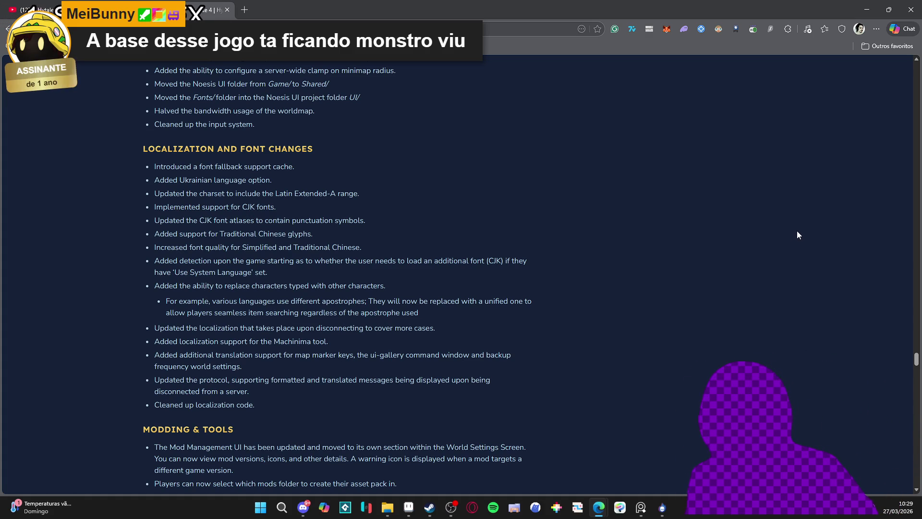
mouse_move(917, 359)
mouse_down()
mouse_move(917, 484)
mouse_move(916, 472)
mouse_up()
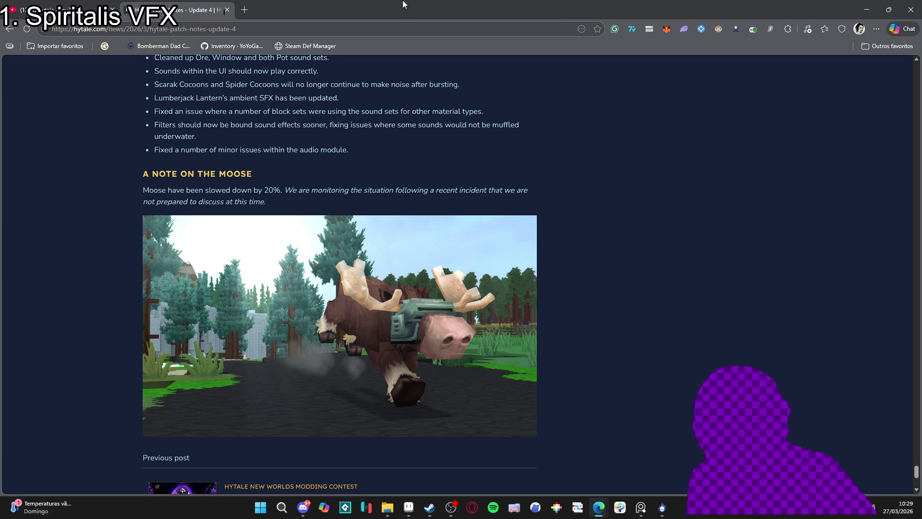
scroll(92, 238, down, 4)
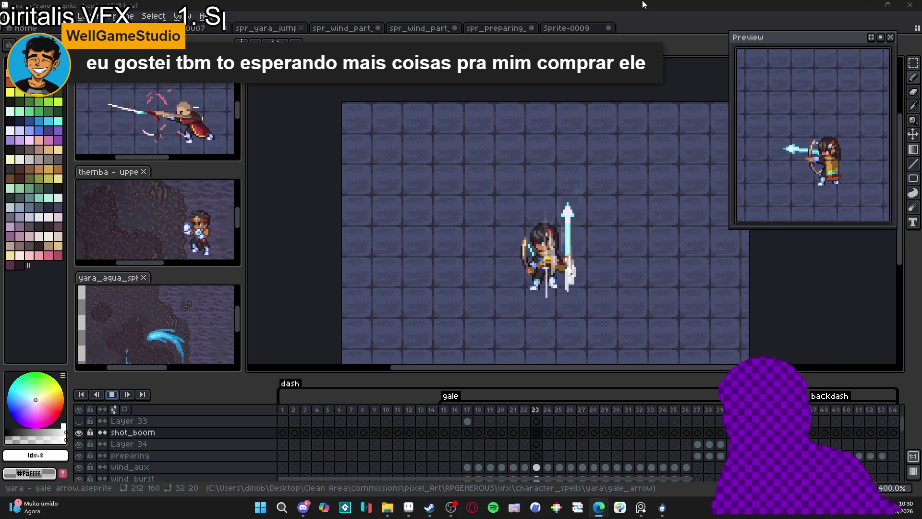
Step: Switch to the aqua_sphere sprite and back to the gale arrow, then stop playback
click(153, 294)
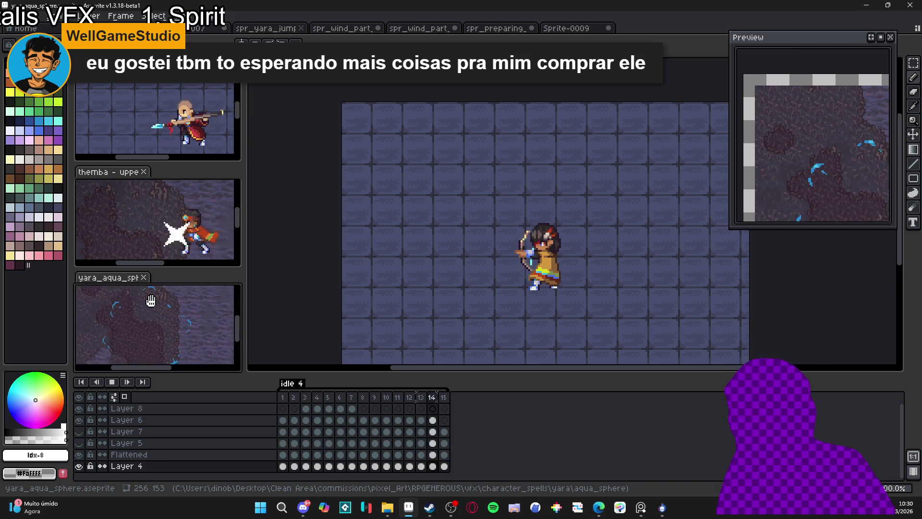
key(ctrl+Tab)
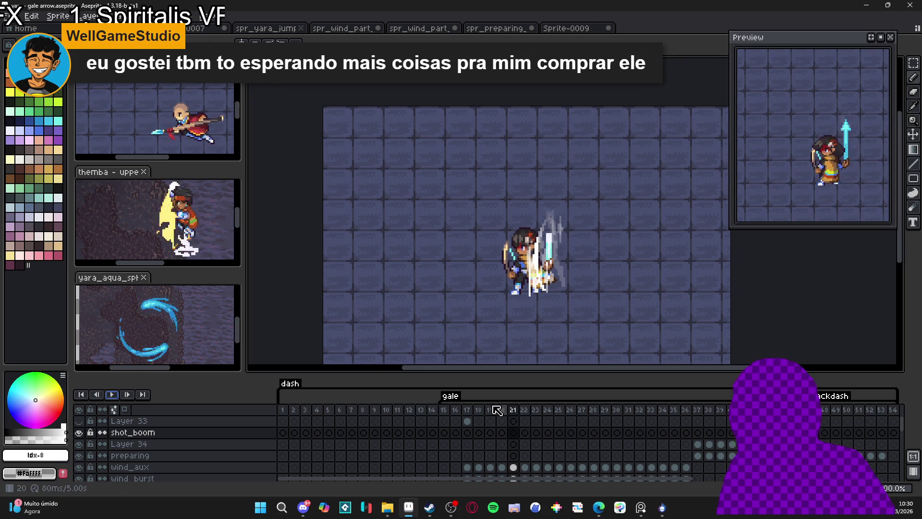
click(470, 413)
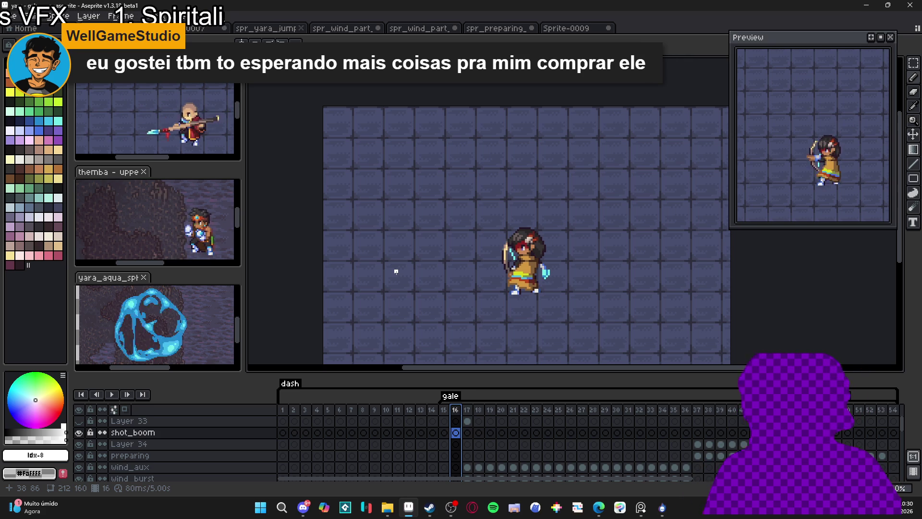
Step: On frame 42's shot_boom layer, sketch a short white streak beside the bow's upper tip
click(705, 422)
key(Right)
key(Right)
key(Right)
key(Right)
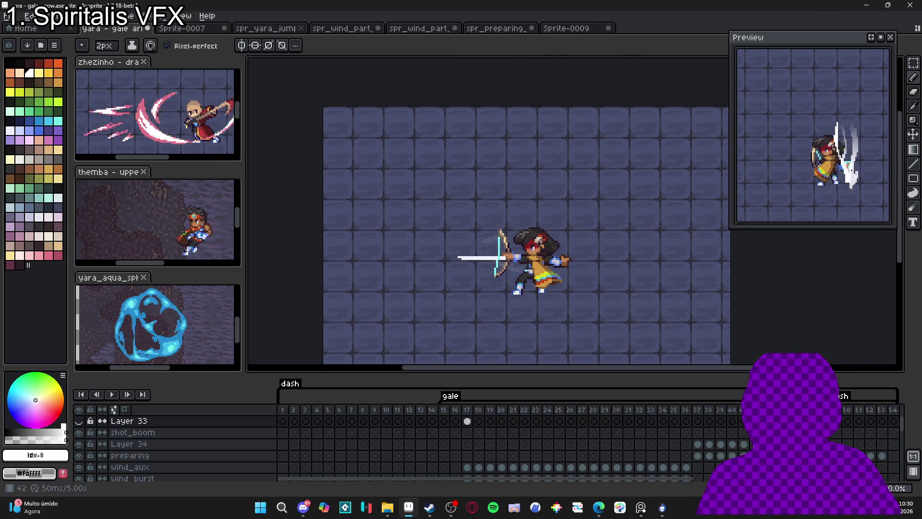
key(Down)
scroll(477, 248, up, 1)
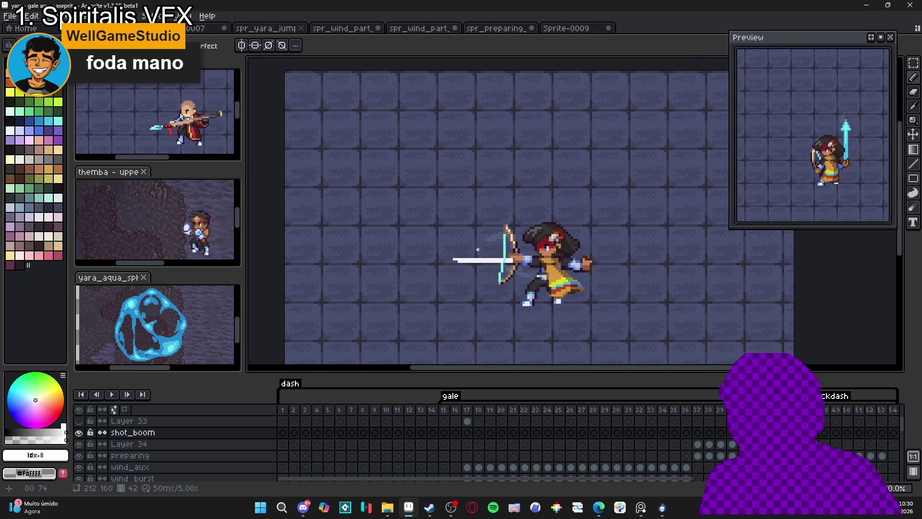
mouse_move(478, 249)
mouse_down()
mouse_move(489, 232)
mouse_move(479, 245)
mouse_up()
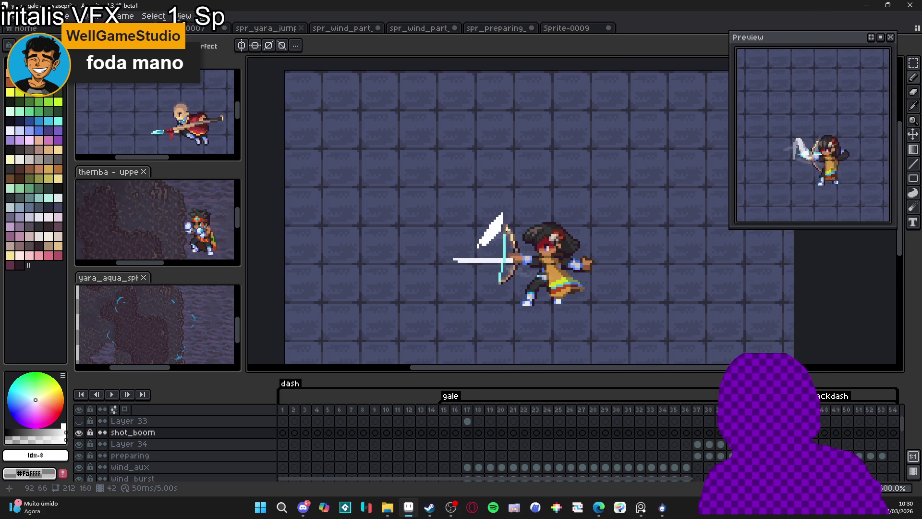
Step: Undo the thick stroke, sketch a thin white looping scribble, then undo it
key(ctrl+z)
drag(471, 245, 484, 232)
drag(490, 263, 475, 279)
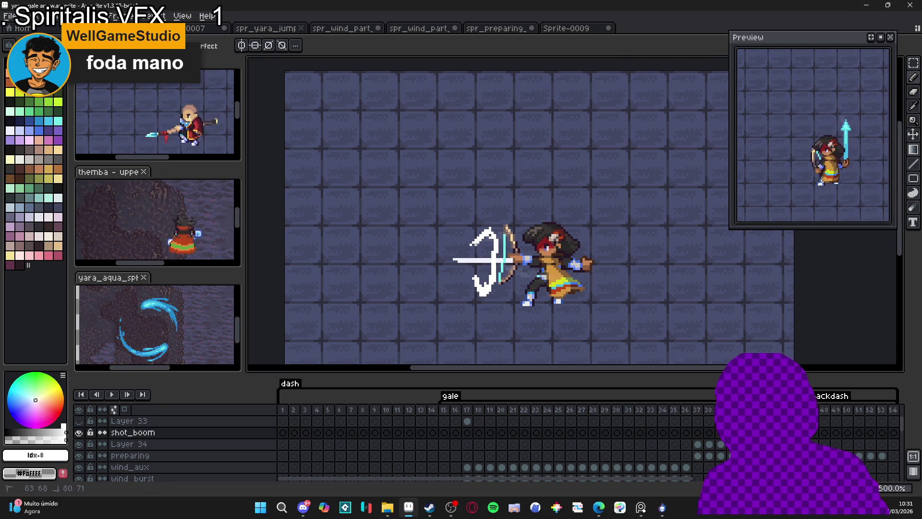
key(ctrl)
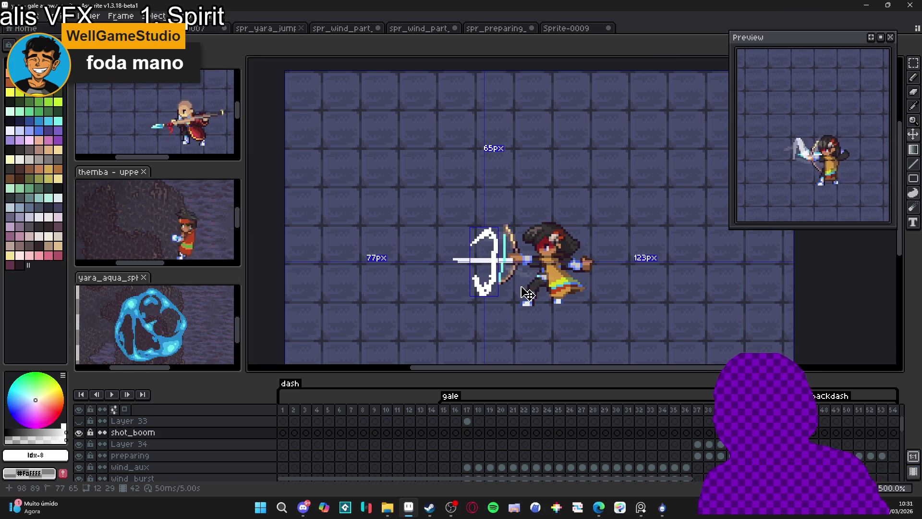
key(ctrl+z)
Step: Draw a tall white oval ring around the arrow shaft ahead of the bow
key(u)
key(u)
mouse_move(478, 226)
mouse_down()
mouse_move(505, 282)
mouse_move(499, 291)
mouse_up()
key(b)
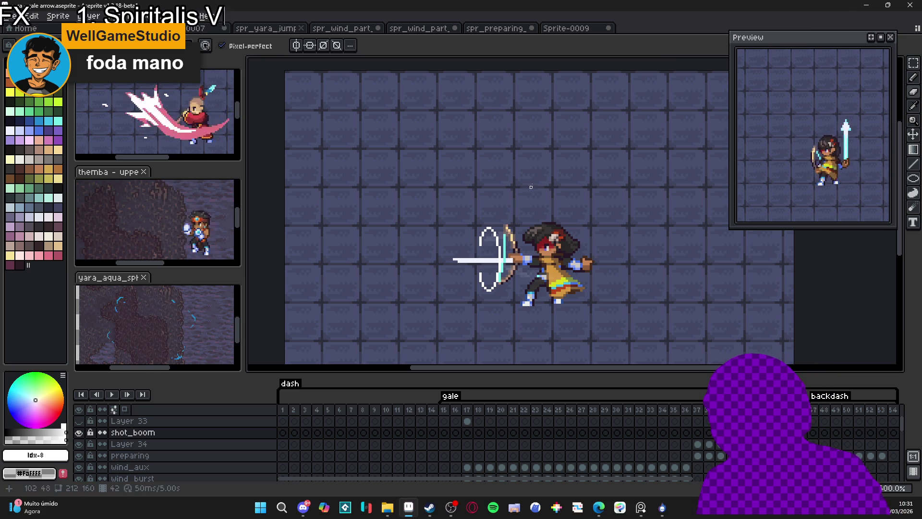
Step: Add white pixels to thicken and point the ring's upper tip, with a diagonal streak
key(e)
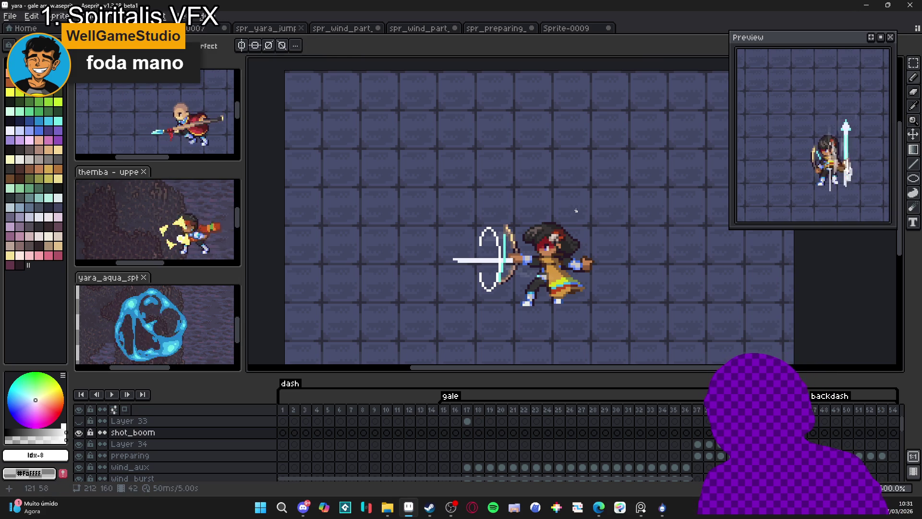
drag(496, 218, 502, 212)
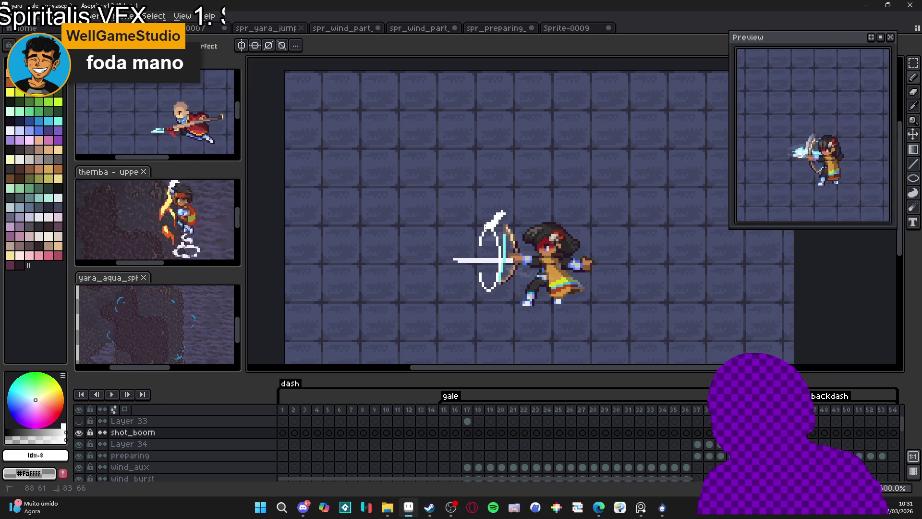
drag(492, 224, 501, 220)
click(501, 235)
click(505, 232)
Step: Fill in white pixels along the ring's arc and thicken its lower tip
click(500, 245)
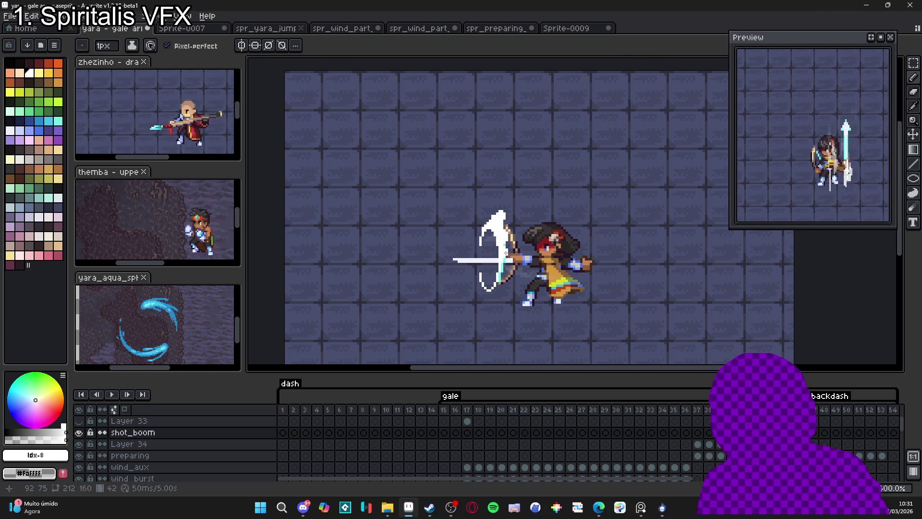
click(501, 268)
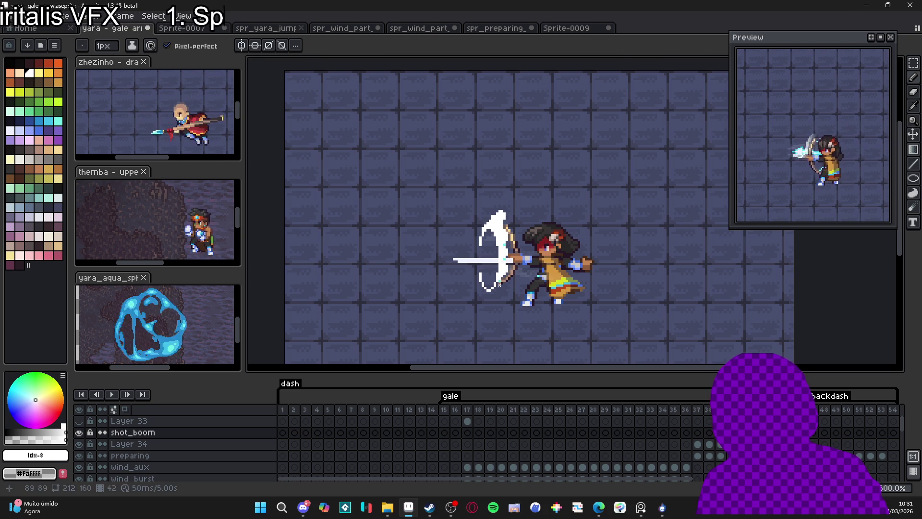
drag(484, 292, 491, 301)
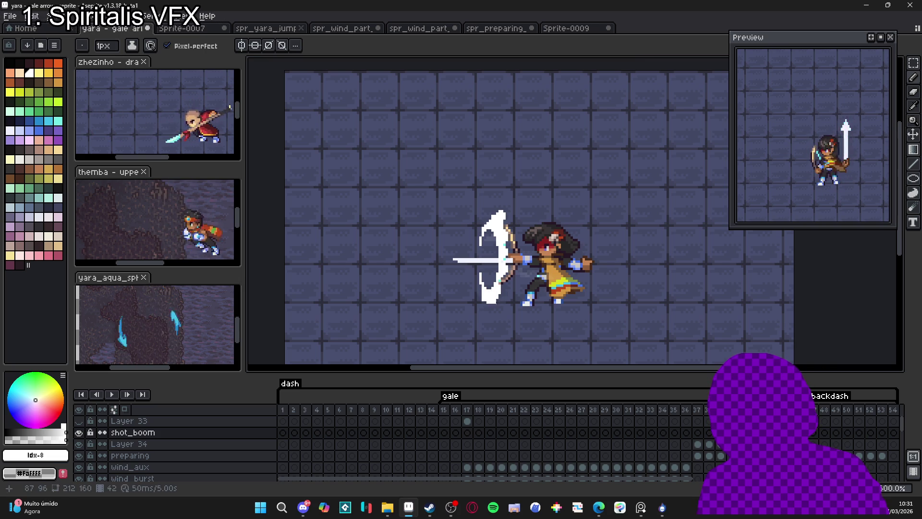
key(e)
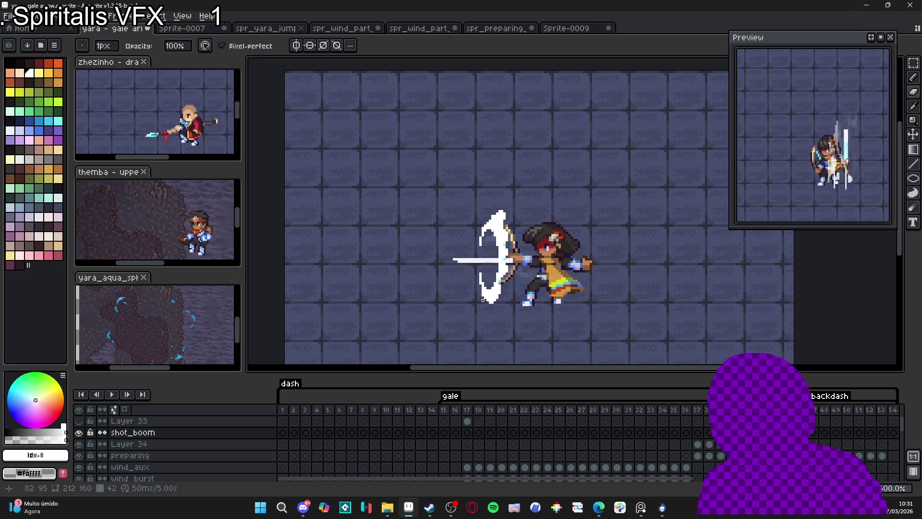
key(b)
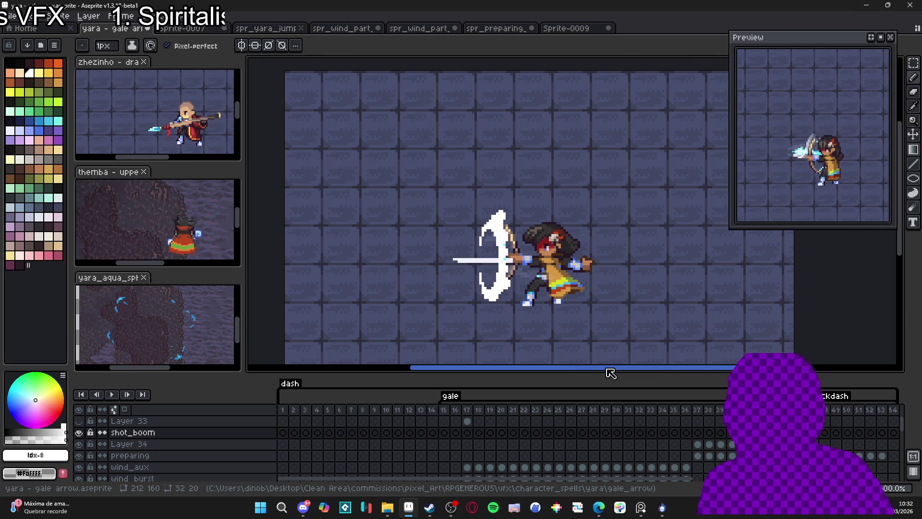
Step: Hide the bg1 background layer so the canvas shows transparency
key(e)
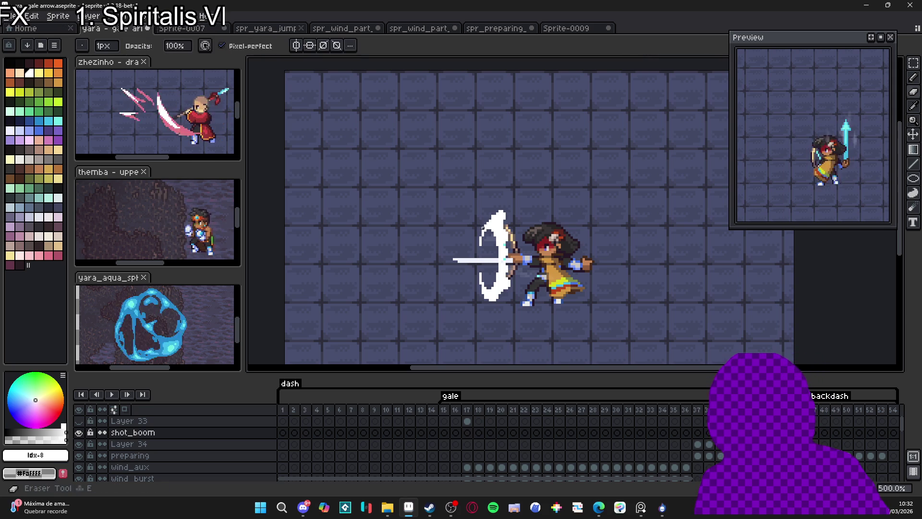
key(b)
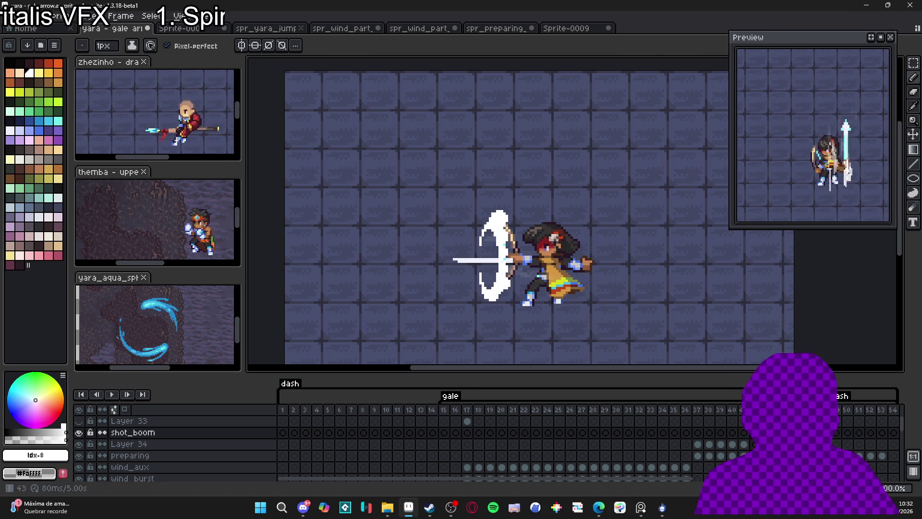
scroll(175, 451, down, 5)
scroll(114, 468, down, 5)
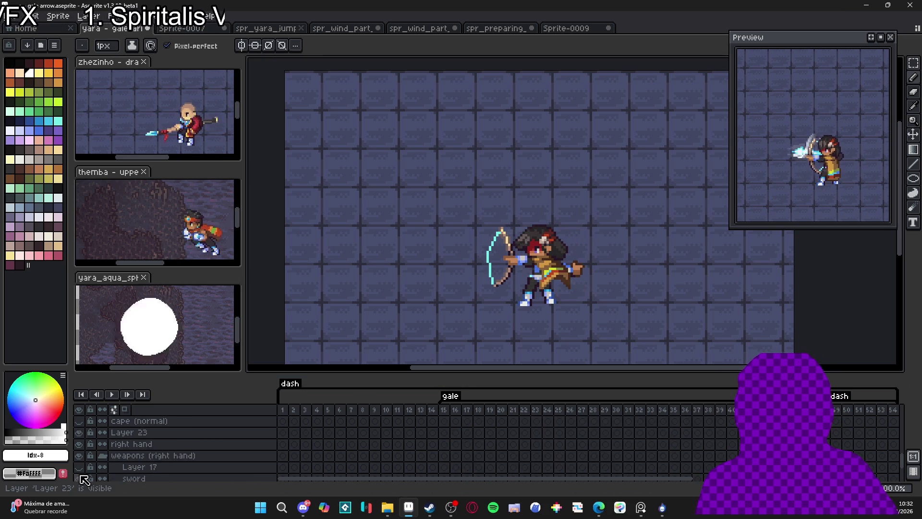
scroll(80, 477, down, 5)
click(79, 453)
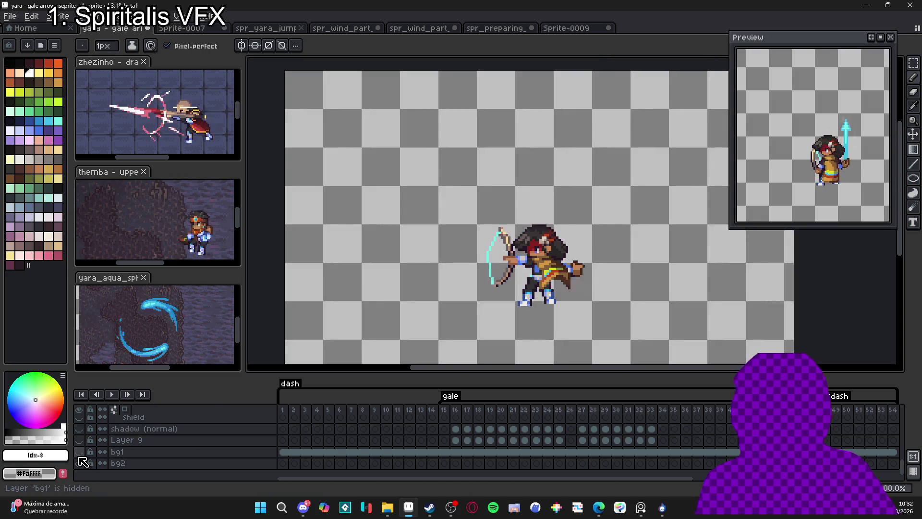
Step: Hide Layer 33 and turn on onion skinning to ghost neighbouring frames
scroll(699, 442, up, 5)
scroll(699, 452, up, 8)
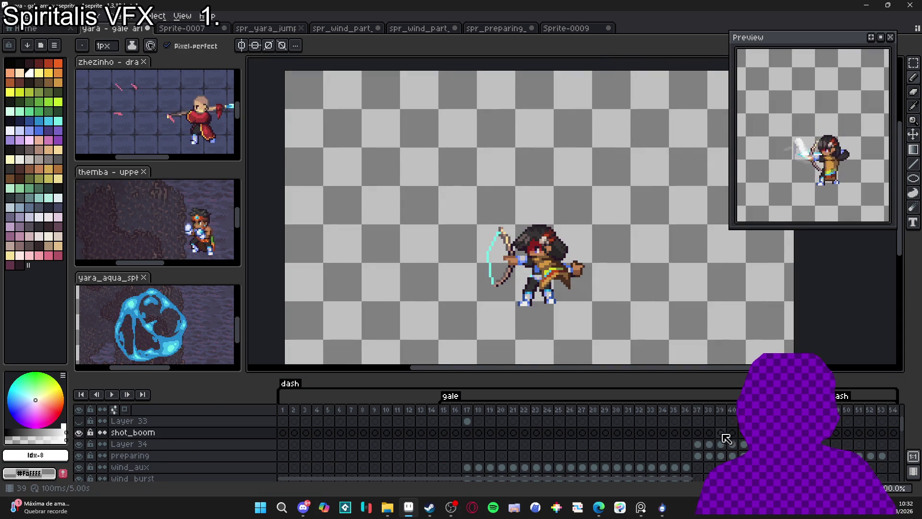
click(79, 421)
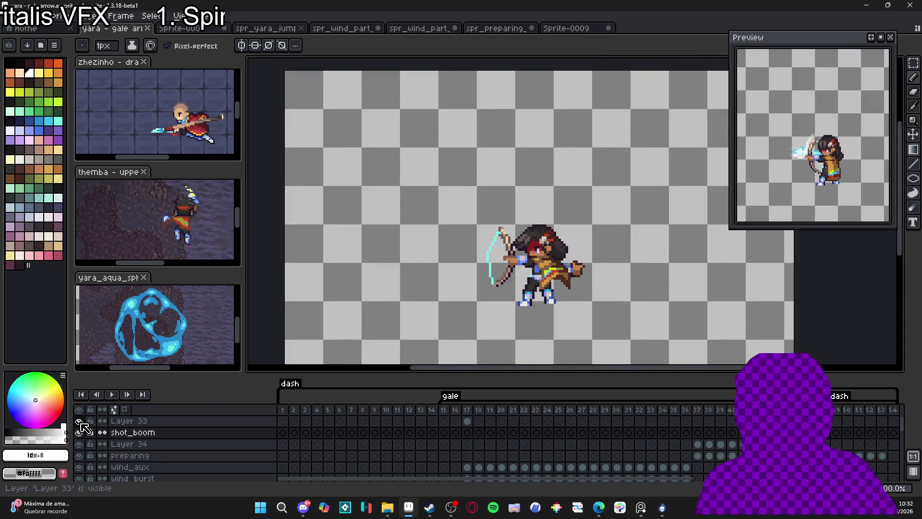
click(125, 410)
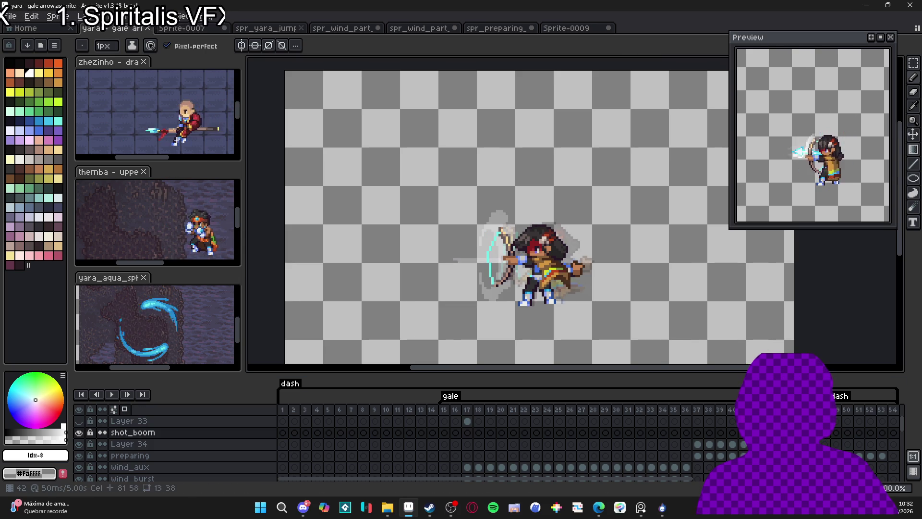
scroll(519, 196, up, 2)
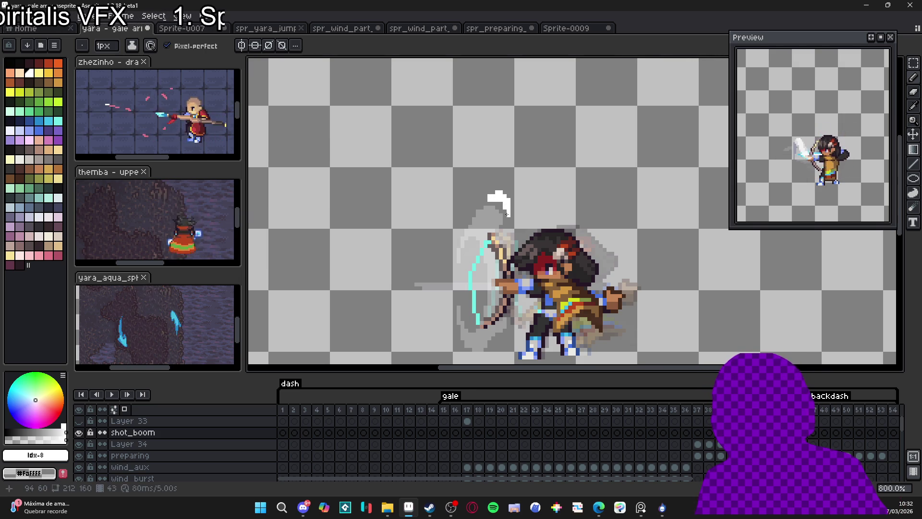
Step: On the next frame, paint white wind streaks above the archer's head and down toward the bow
key(Right)
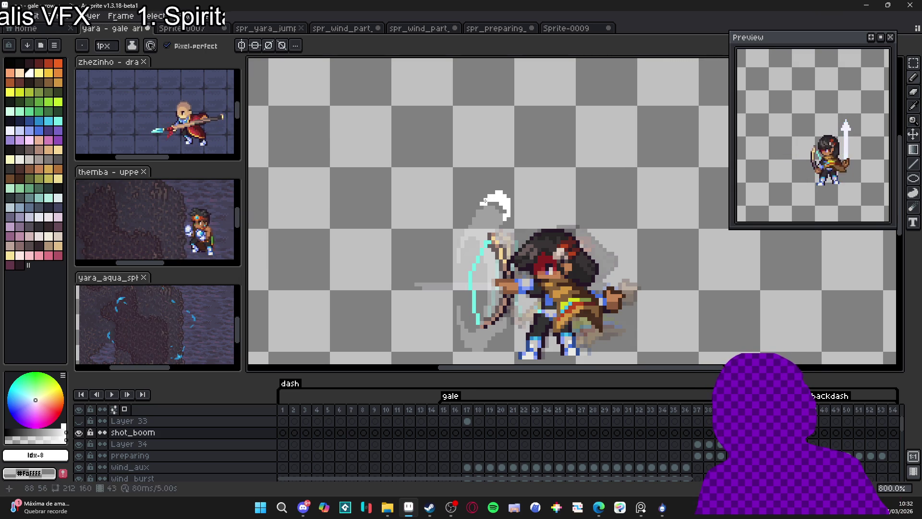
drag(507, 219, 522, 216)
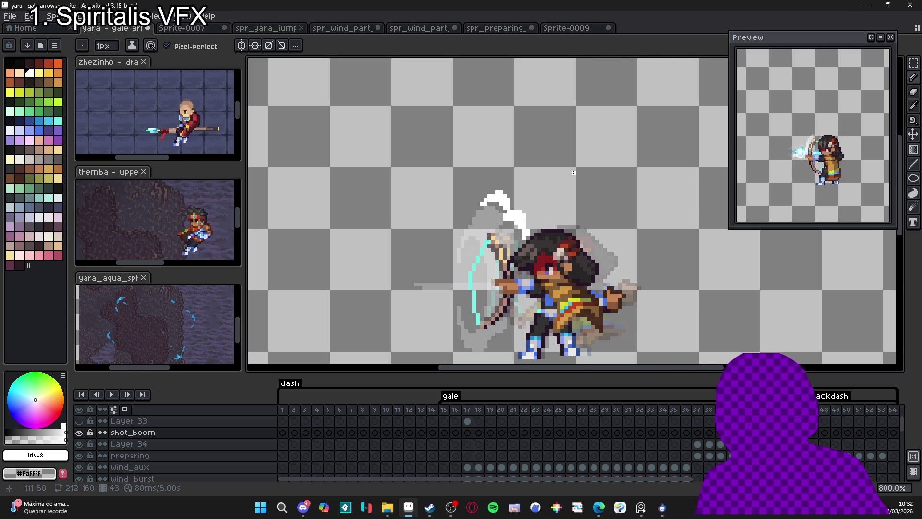
scroll(601, 317, down, 4)
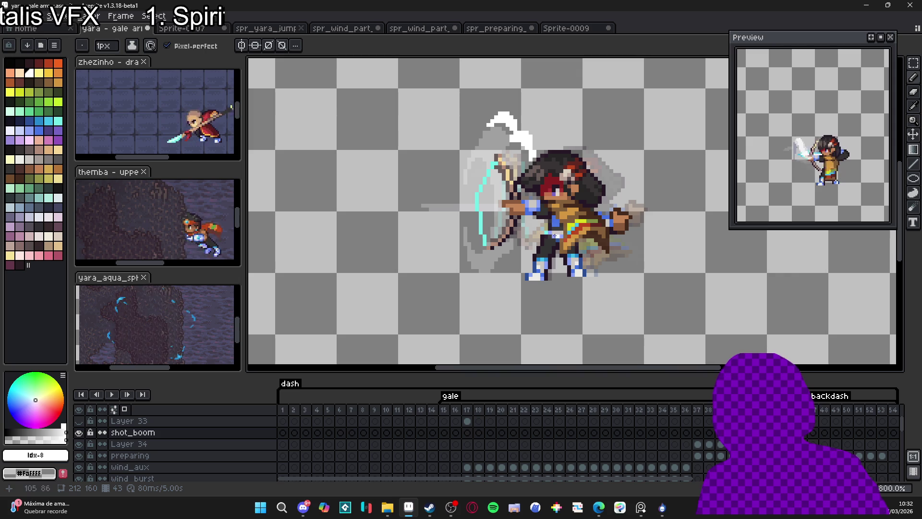
mouse_move(550, 221)
mouse_down()
mouse_move(520, 261)
mouse_move(499, 272)
mouse_move(471, 267)
mouse_move(490, 290)
mouse_up()
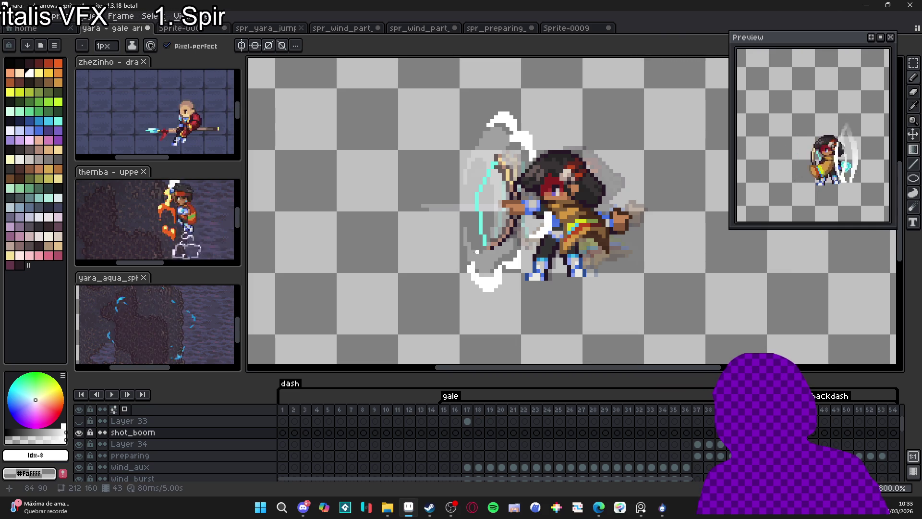
drag(479, 287, 479, 286)
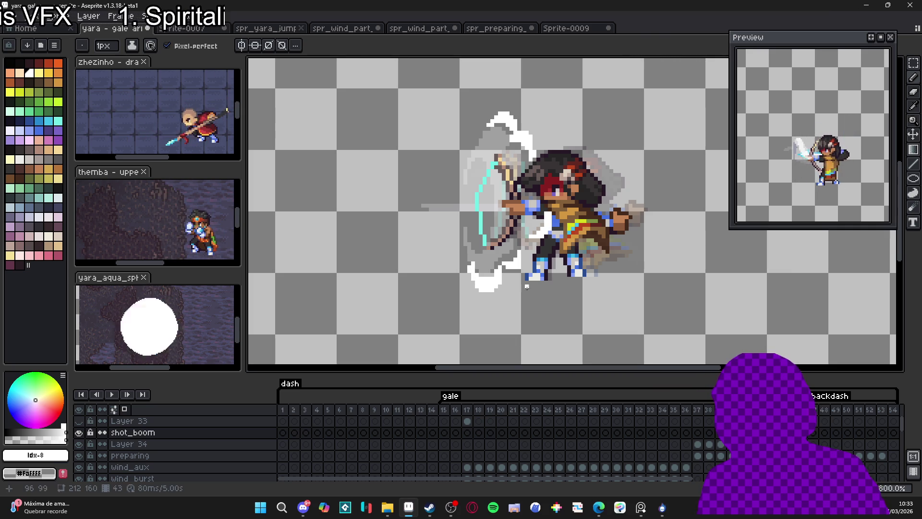
key(e)
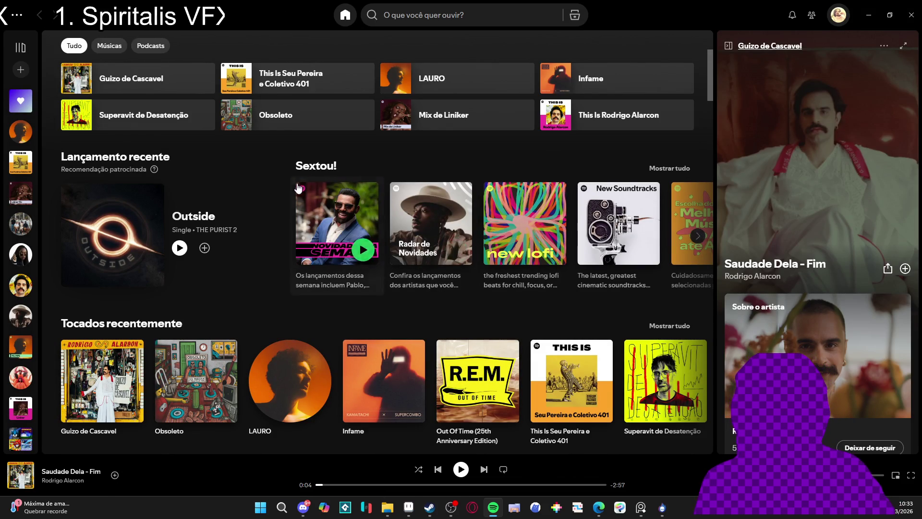
Step: Open the VideoGames, Remixes and Dubstep playlist from the Spotify library
scroll(177, 217, down, 1)
scroll(24, 151, down, 2)
scroll(27, 151, down, 1)
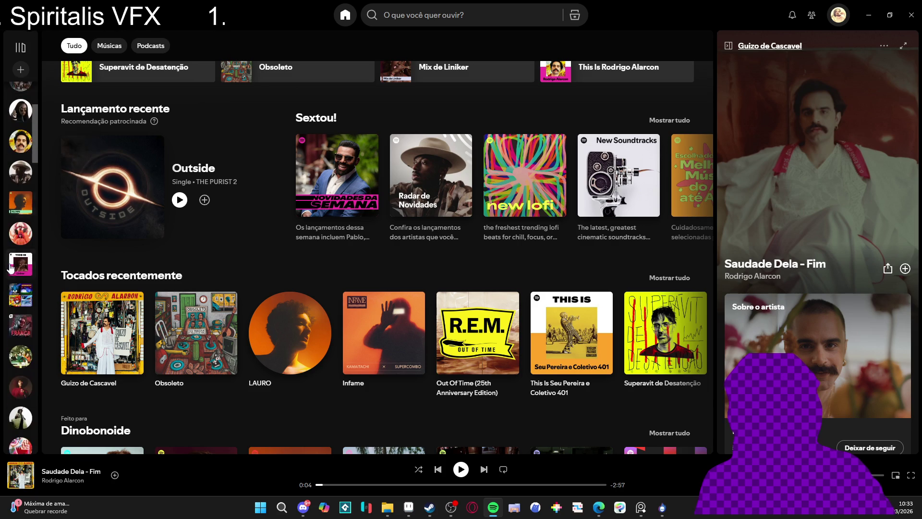
click(30, 298)
scroll(29, 307, down, 4)
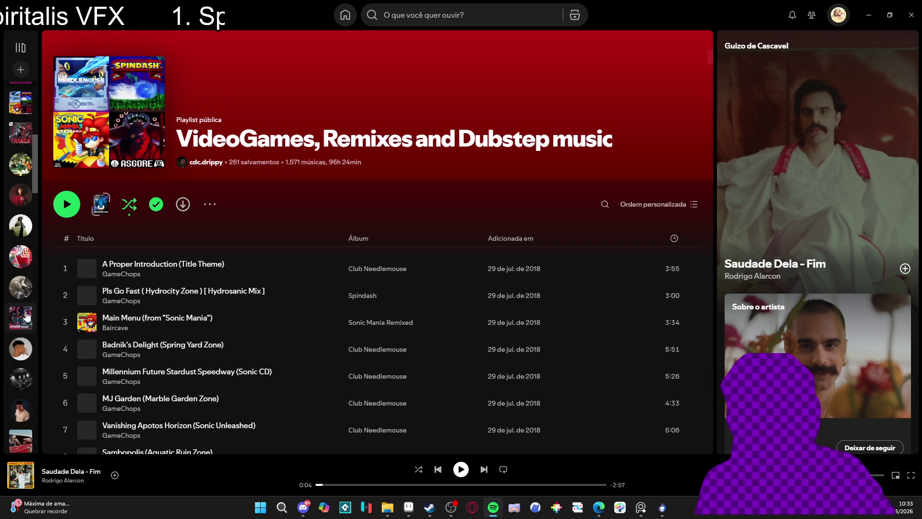
scroll(23, 297, down, 5)
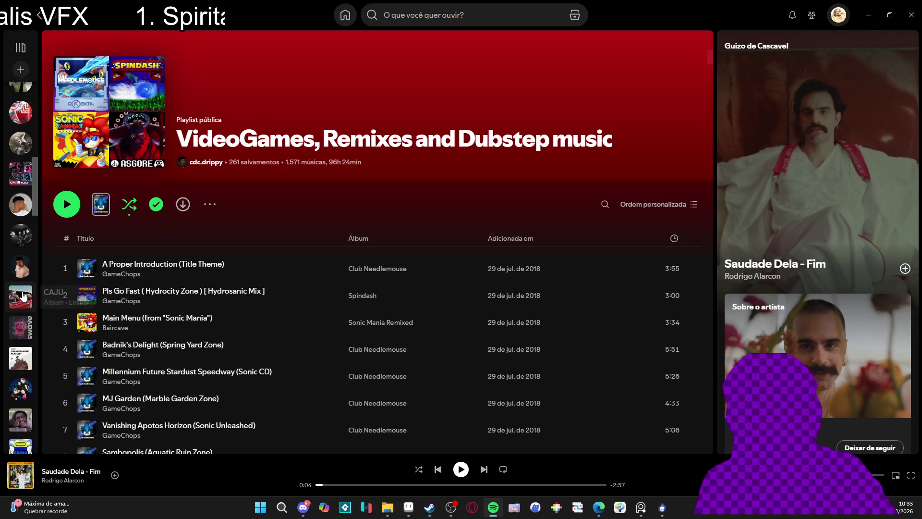
scroll(23, 296, up, 10)
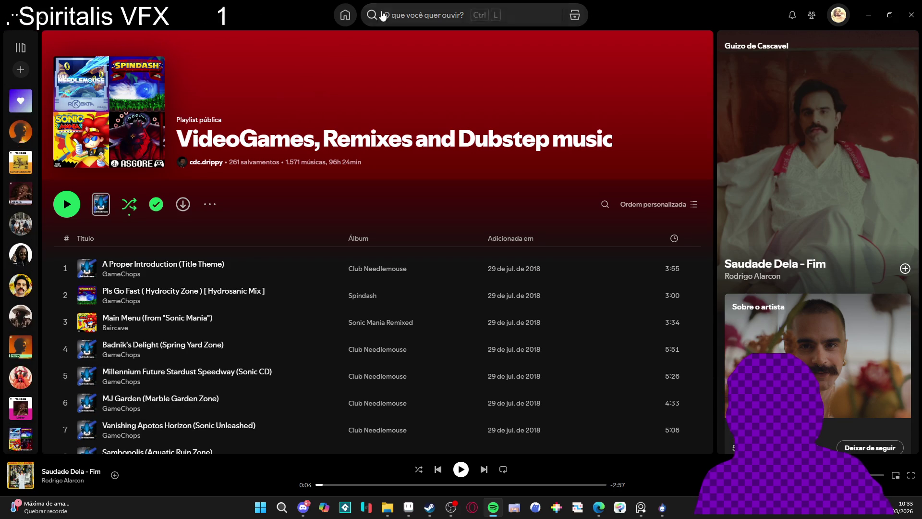
Step: Search 'sofi gaming', play the Video Game Lofi & Chill playlist, then minimize Spotify
click(346, 16)
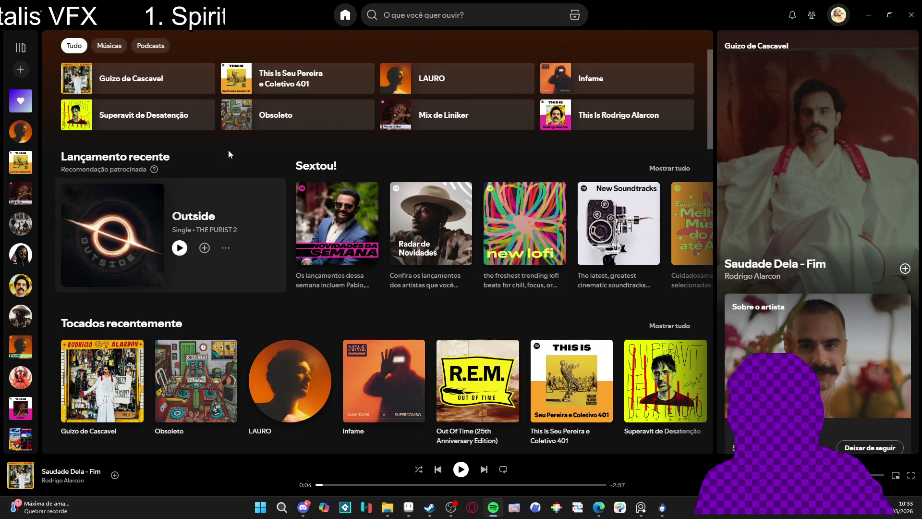
click(386, 14)
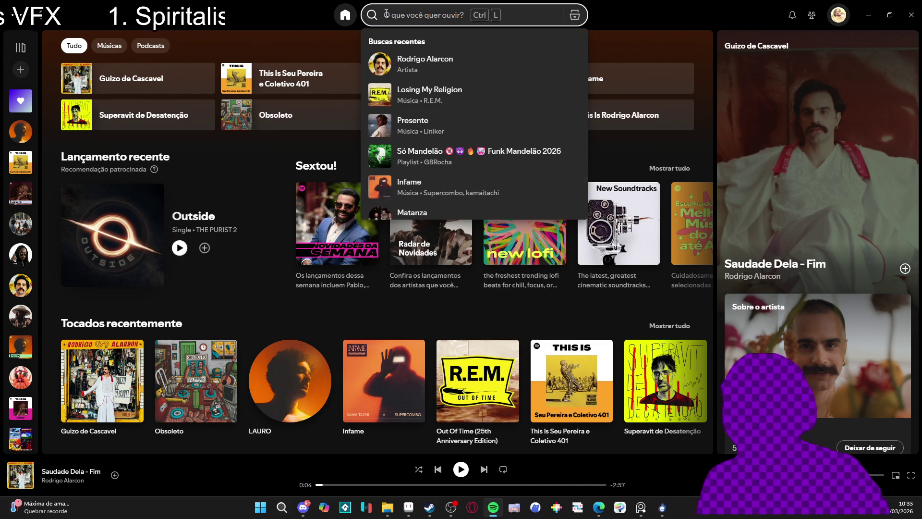
text(s)
text(ofi gaming)
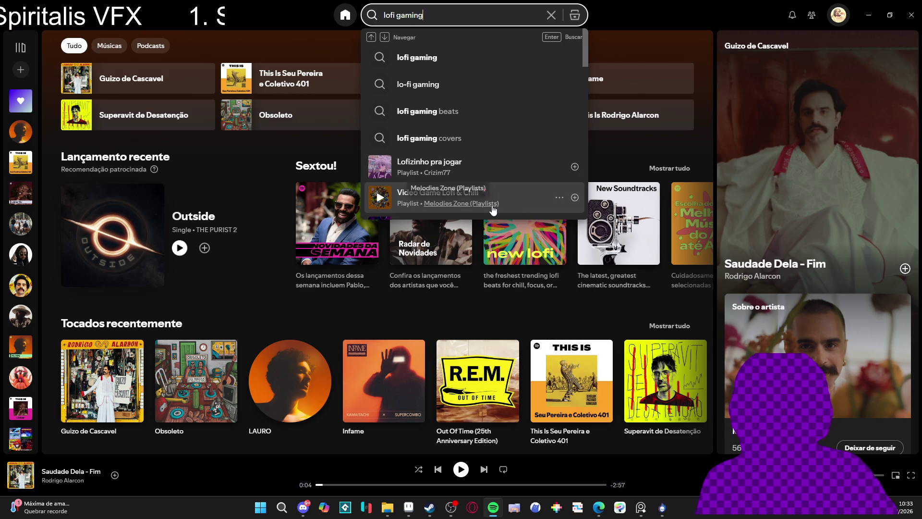
click(533, 201)
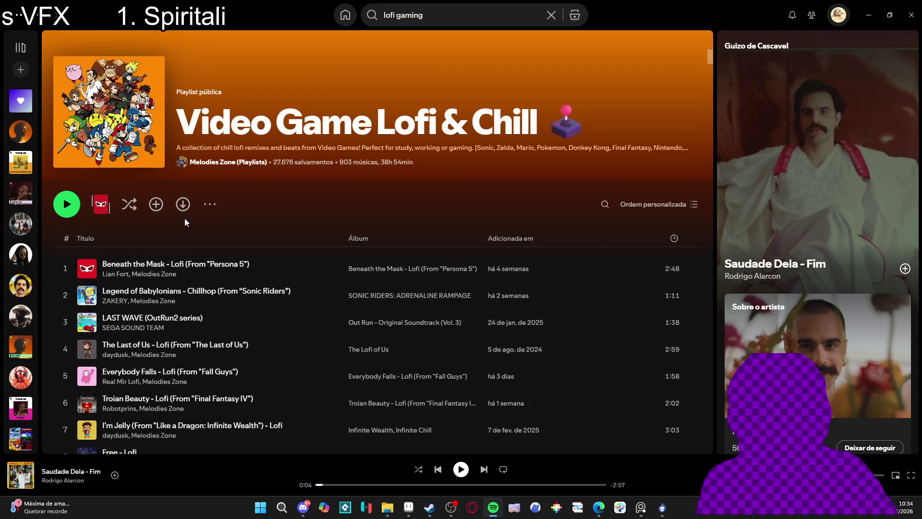
click(66, 204)
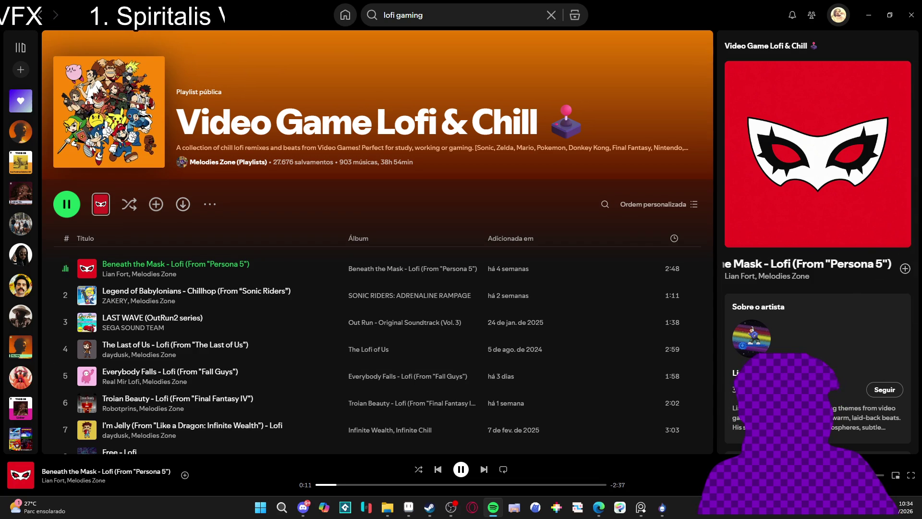
click(868, 4)
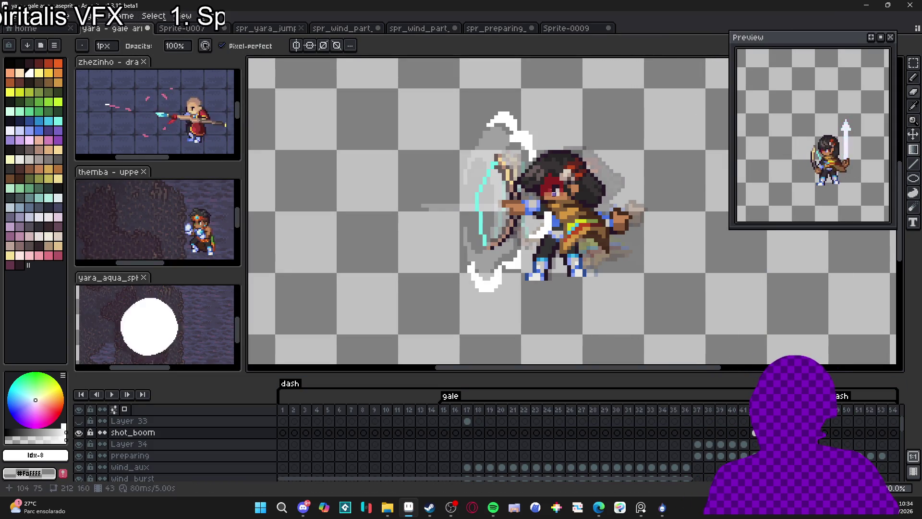
Step: Select the shot_boom cel at frame 42, step to the neighbouring frame, and paint a white wind stroke
key(e)
scroll(547, 209, up, 2)
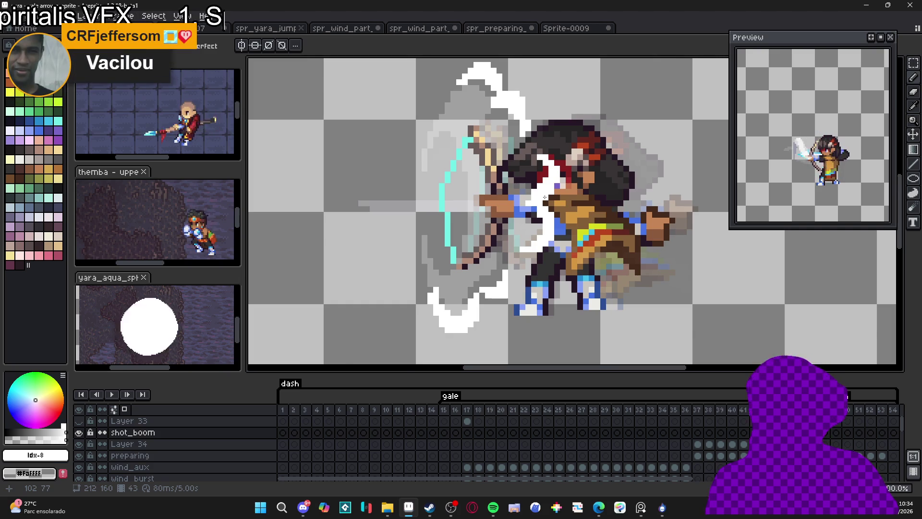
scroll(544, 197, down, 2)
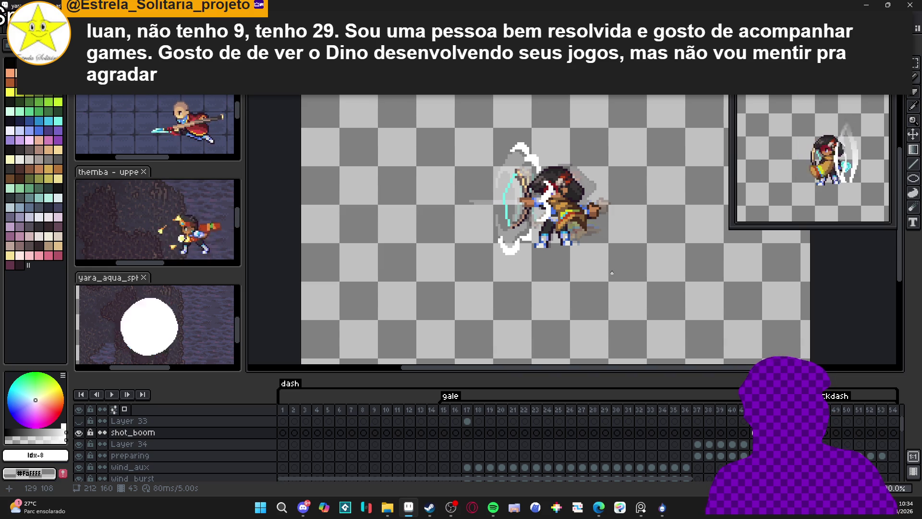
click(753, 432)
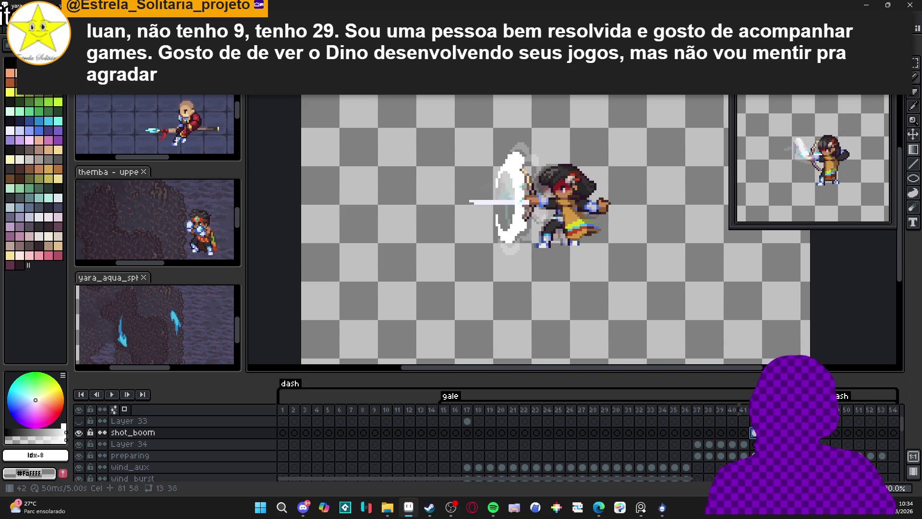
key(Right)
key(Right)
key(Right)
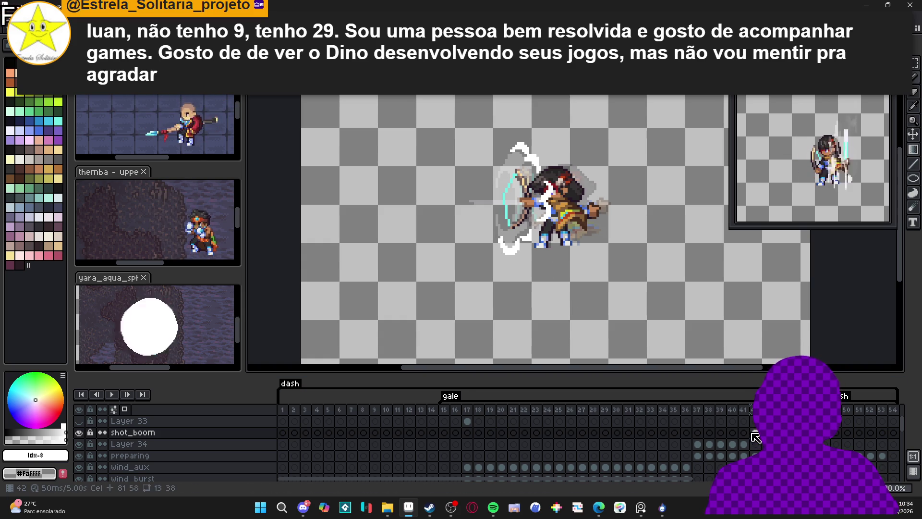
key(Right)
key(Right)
key(Left)
key(Left)
key(Left)
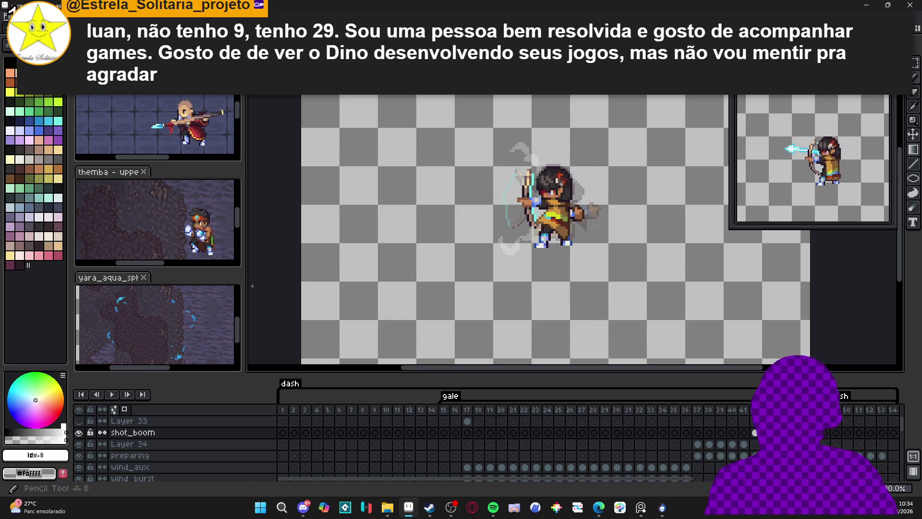
scroll(531, 149, up, 3)
mouse_move(531, 149)
mouse_down()
mouse_move(555, 160)
mouse_move(567, 149)
mouse_move(578, 184)
mouse_move(567, 196)
mouse_move(578, 207)
mouse_up()
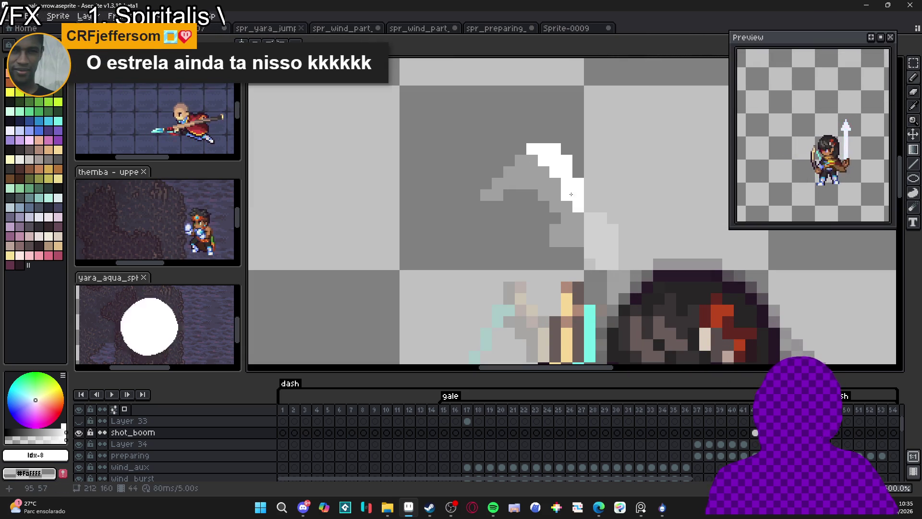
Step: Extend the white wind arc over the archer's head leftward and fill in its lower part
drag(535, 165, 512, 168)
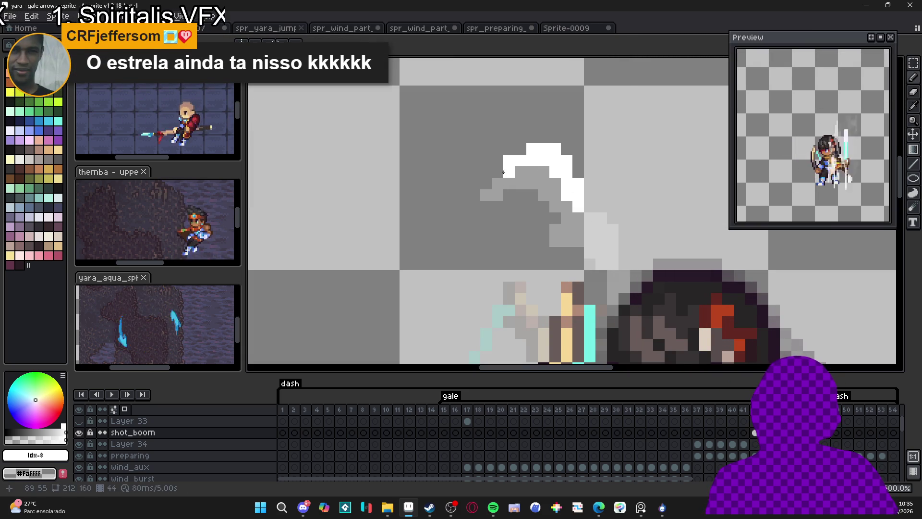
click(497, 180)
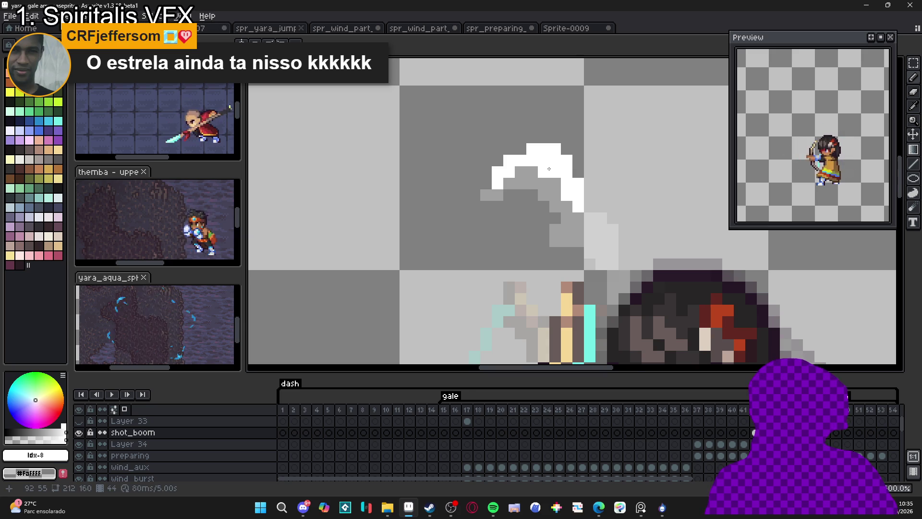
drag(621, 176, 573, 136)
drag(584, 196, 555, 165)
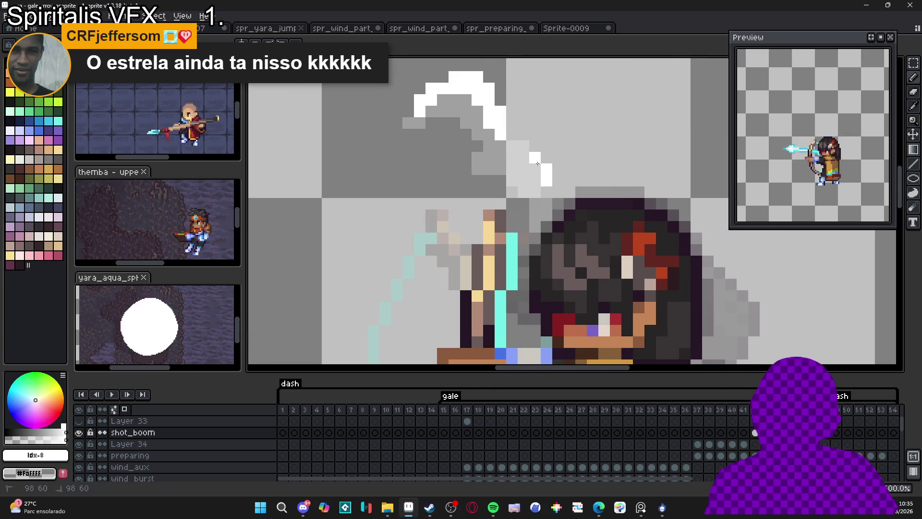
click(524, 158)
click(546, 191)
scroll(556, 160, down, 3)
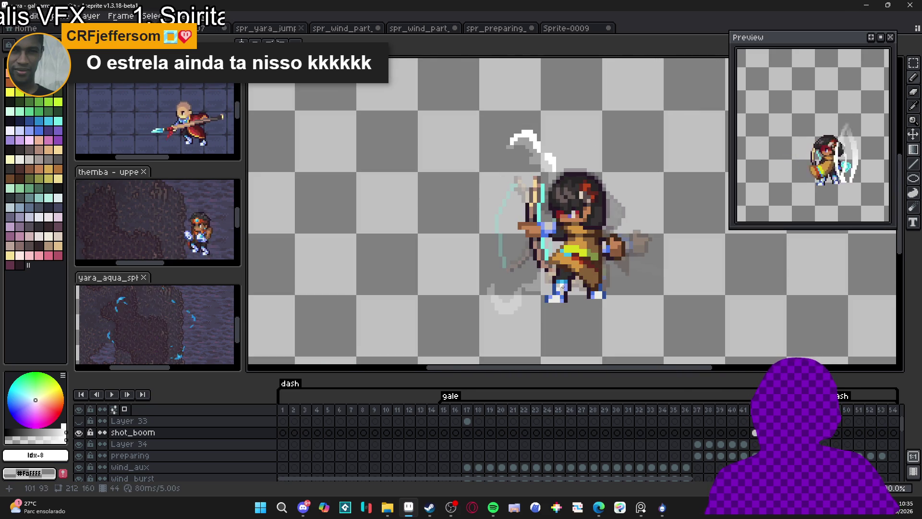
scroll(562, 288, up, 1)
scroll(562, 287, up, 1)
Step: Paint a block of white pixels extending left from the archer's foot
click(515, 295)
click(515, 310)
click(500, 310)
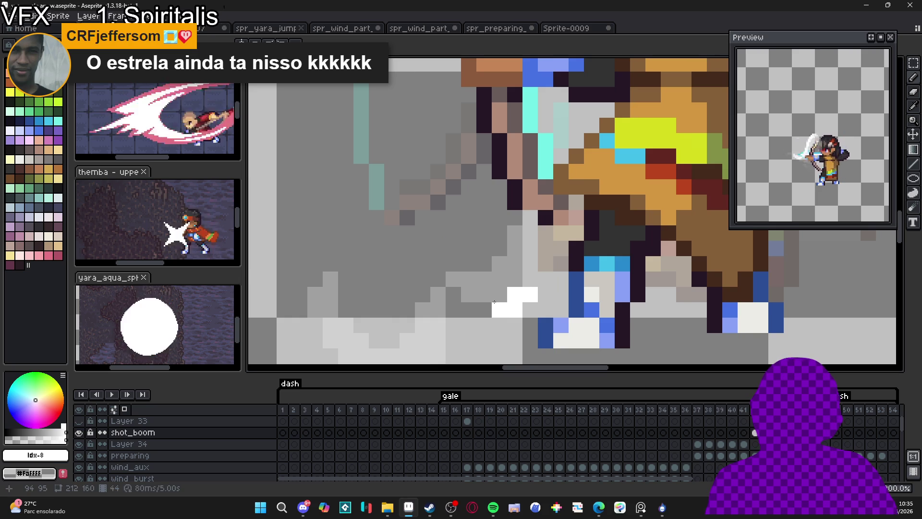
click(500, 294)
click(485, 294)
click(485, 309)
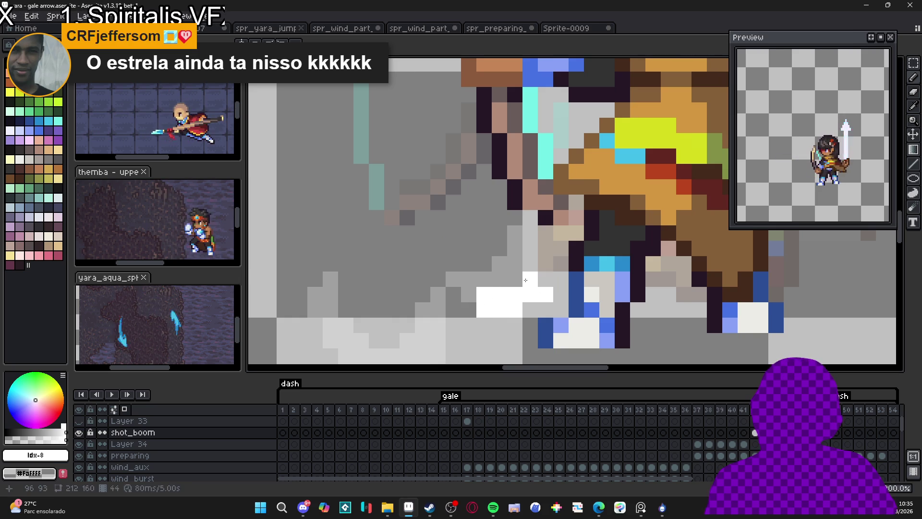
scroll(542, 259, down, 6)
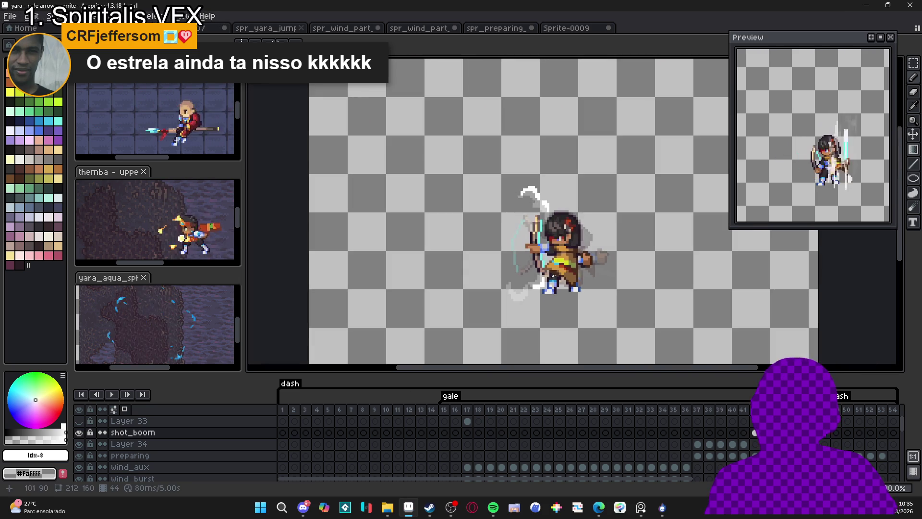
Step: Toggle the left hand layer off and back on to check the body
click(80, 471)
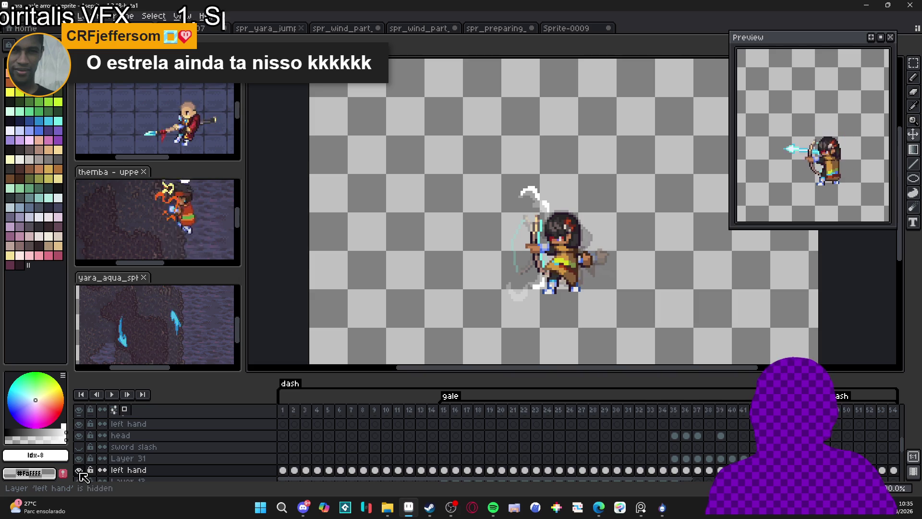
click(79, 471)
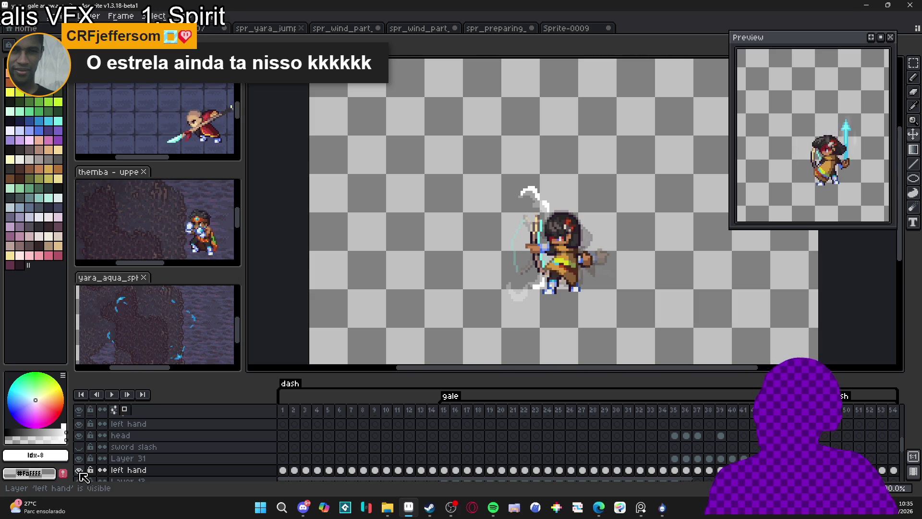
click(79, 471)
click(79, 471)
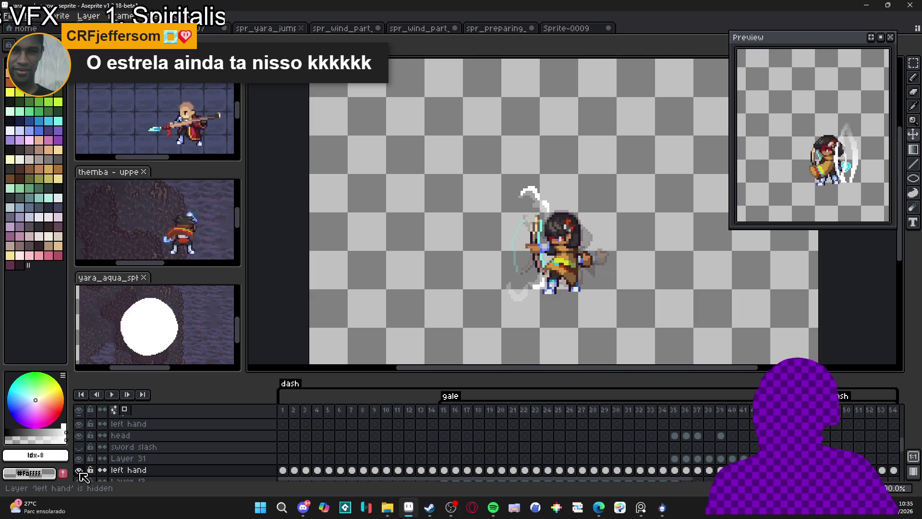
scroll(543, 228, up, 1)
scroll(543, 227, up, 1)
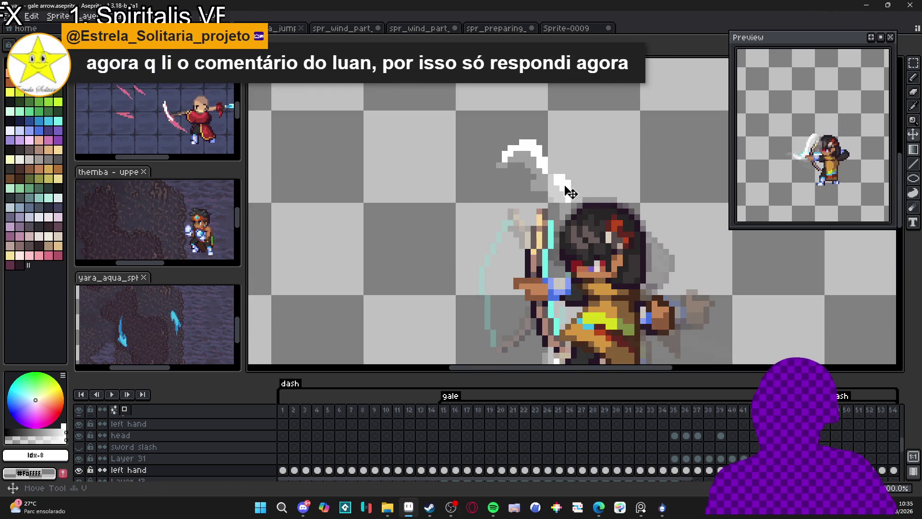
scroll(566, 190, down, 2)
scroll(547, 245, up, 5)
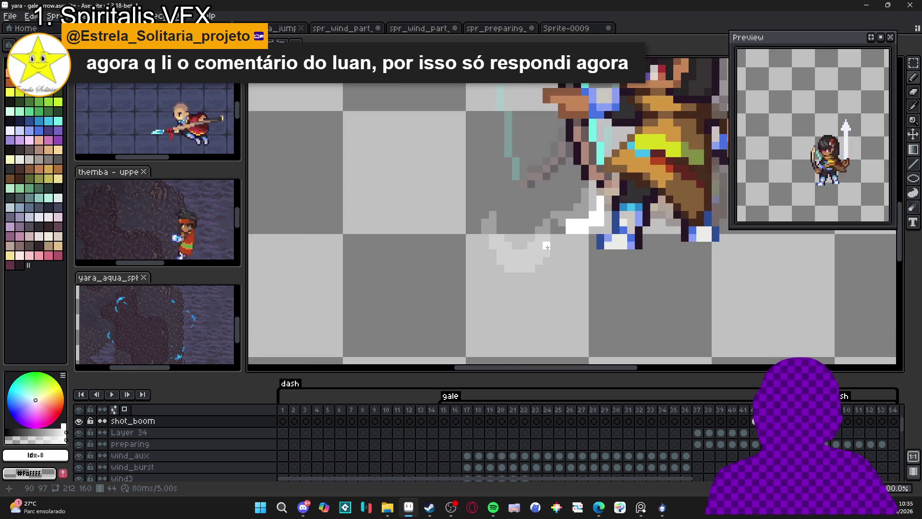
Step: Add white pixels to the lower wind trail, undoing one misplaced pixel
click(539, 265)
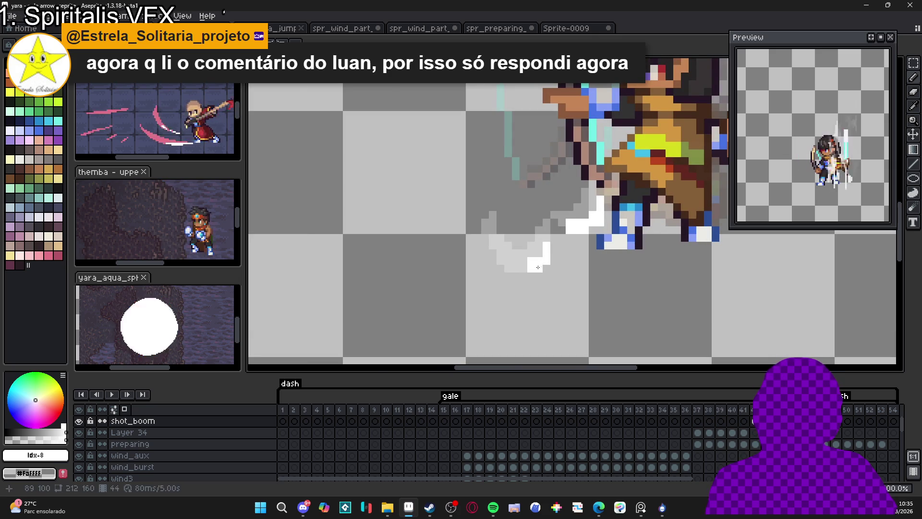
click(508, 269)
key(ctrl+z)
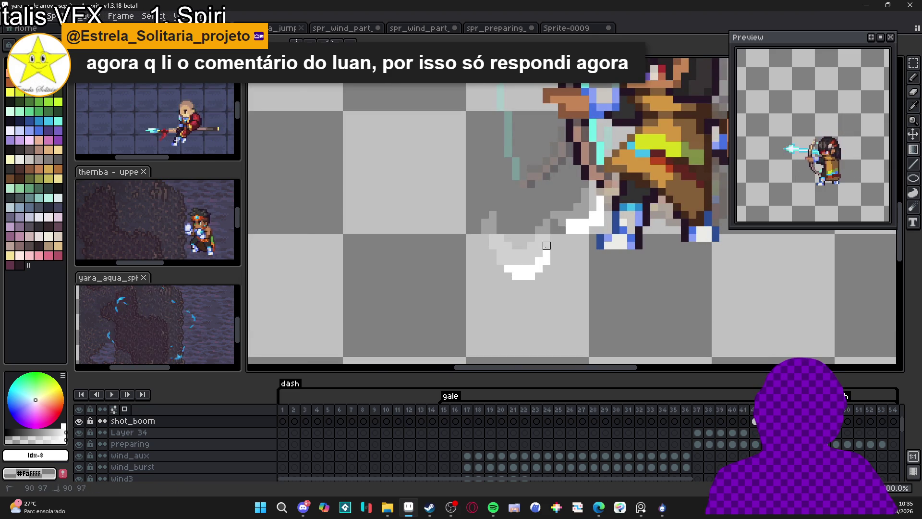
click(502, 270)
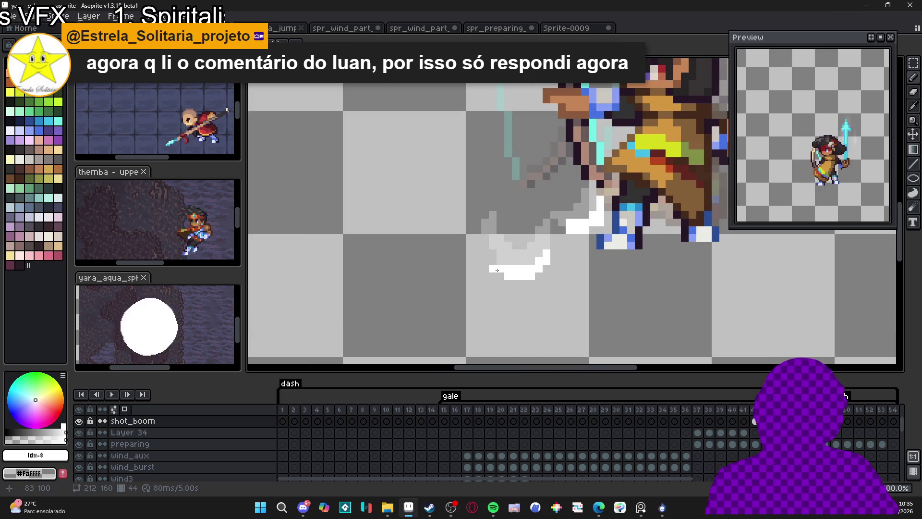
scroll(511, 275, down, 3)
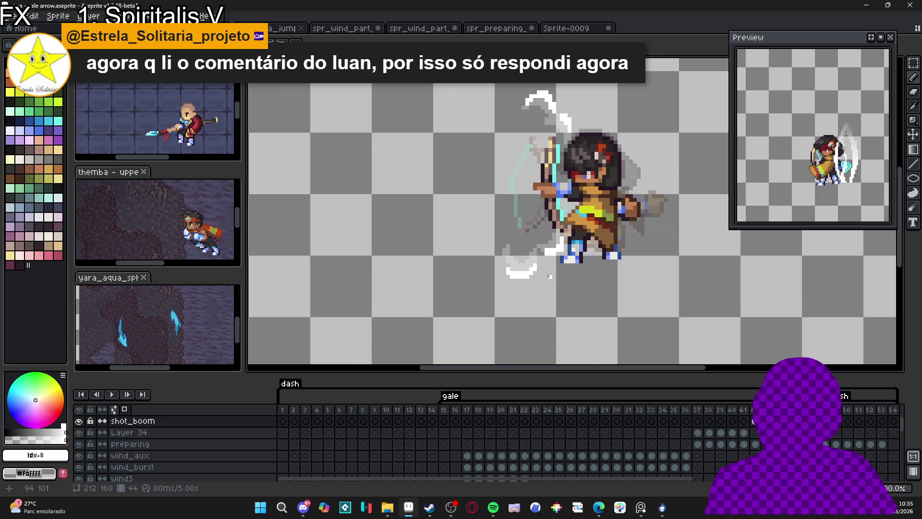
scroll(550, 276, down, 1)
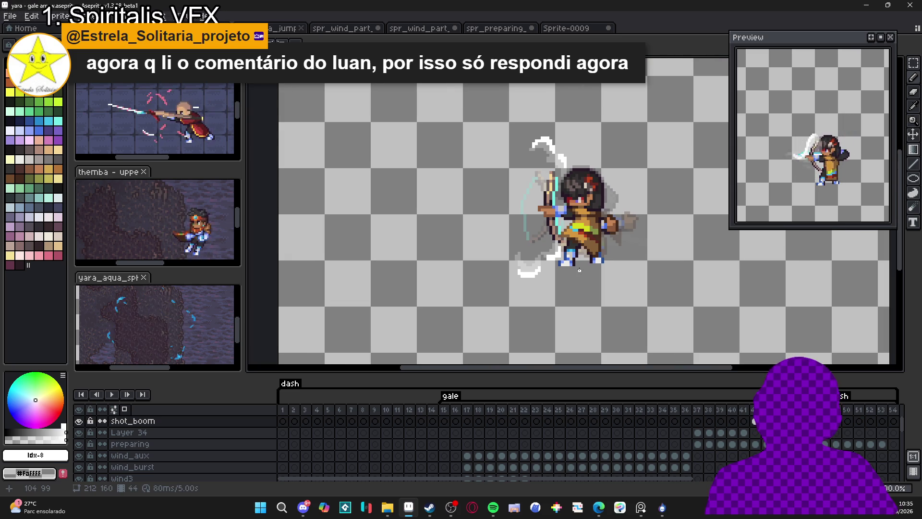
scroll(585, 271, down, 1)
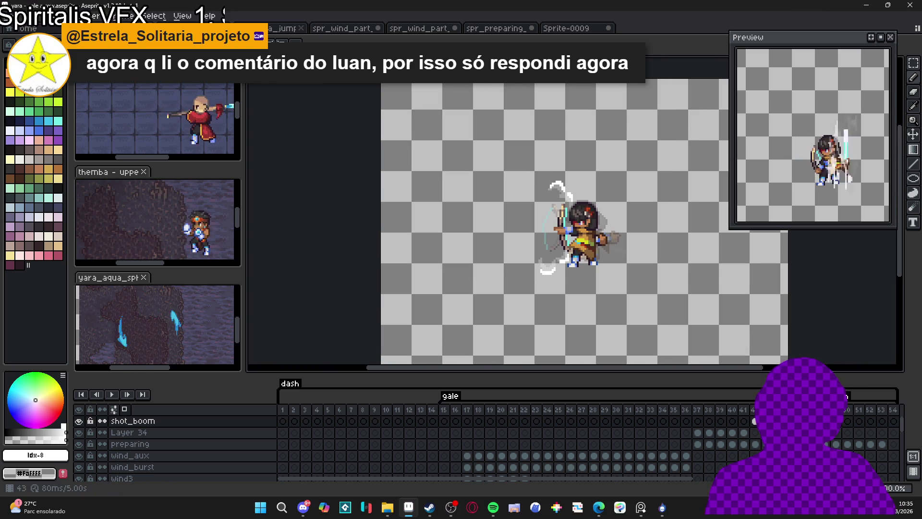
Step: Step through frames 43 and 42, ending on frame 45
key(Right)
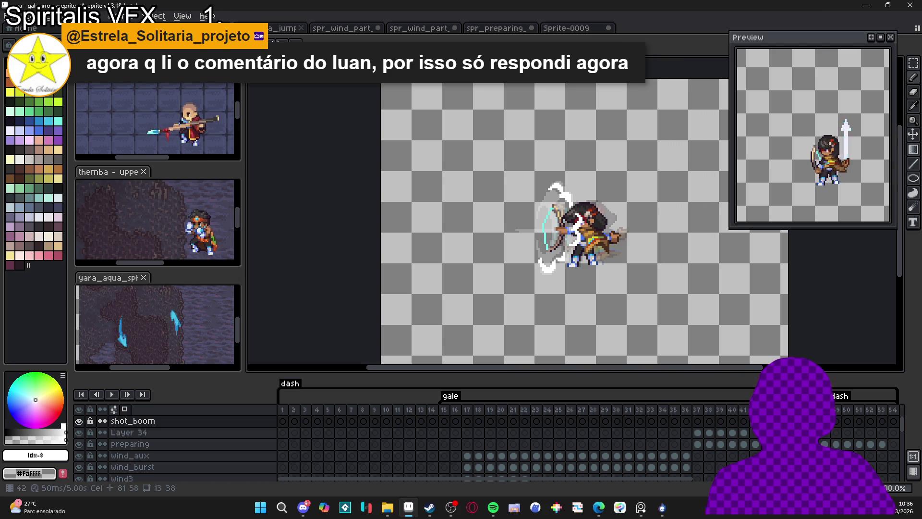
click(756, 445)
key(Right)
key(Right)
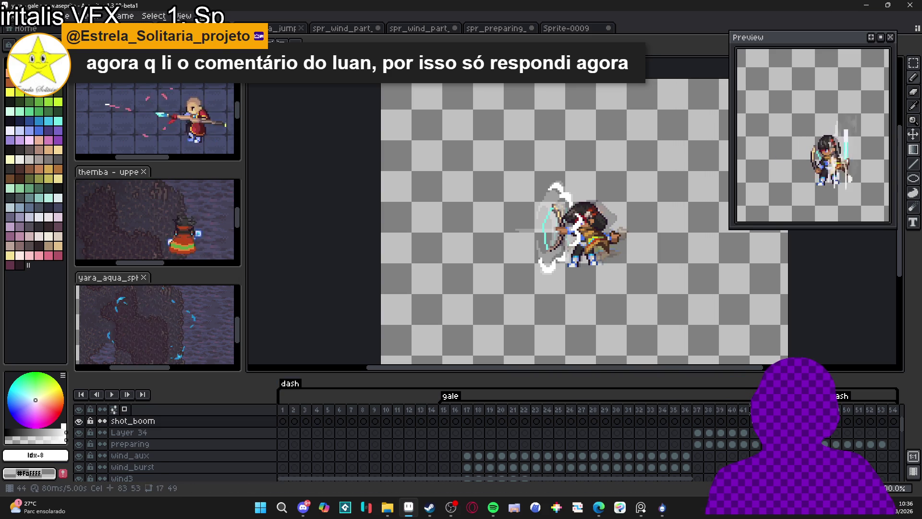
scroll(525, 178, up, 4)
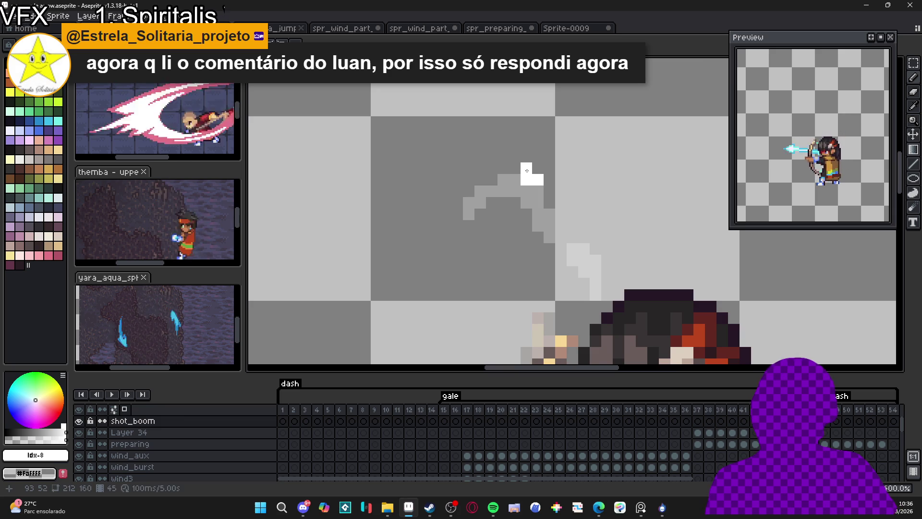
Step: Fill out the wind arc on frame 45 with a cluster of white pixels
click(555, 195)
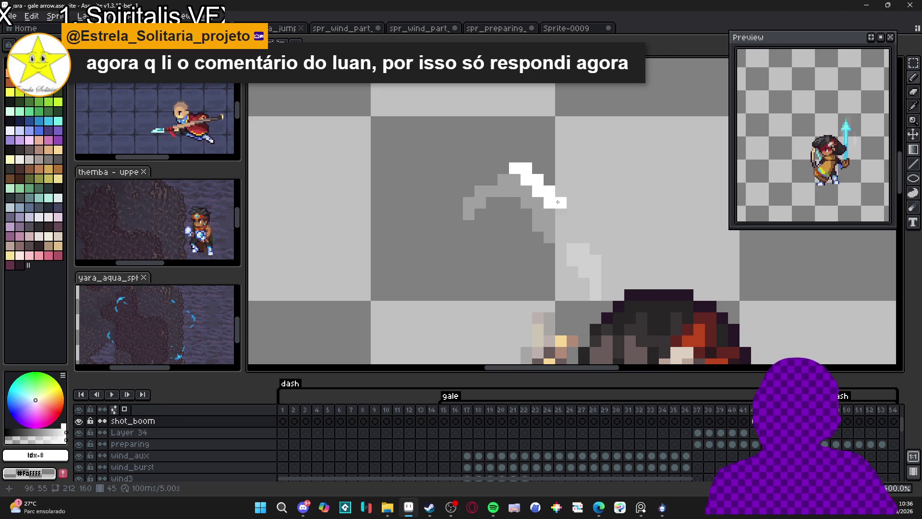
scroll(549, 207, down, 3)
scroll(564, 218, up, 3)
click(576, 227)
click(566, 216)
click(554, 216)
click(589, 228)
click(589, 240)
click(577, 240)
click(588, 258)
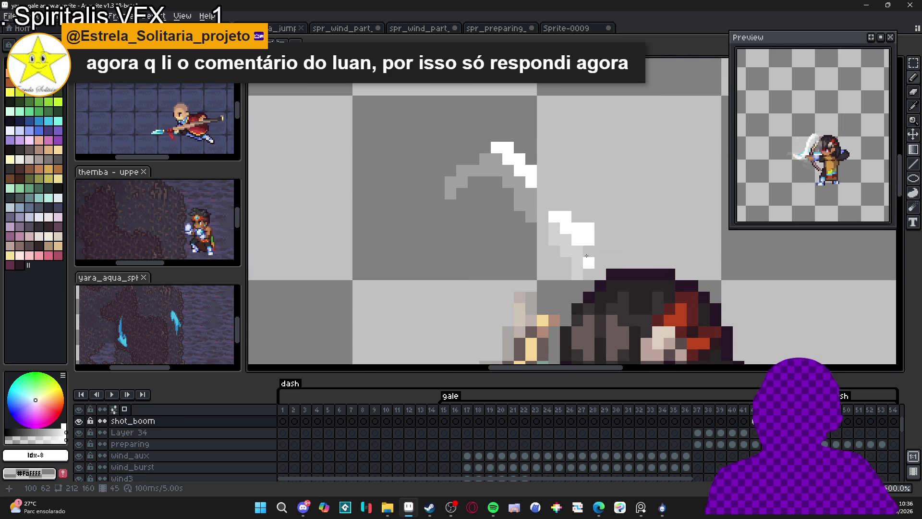
scroll(577, 216, down, 6)
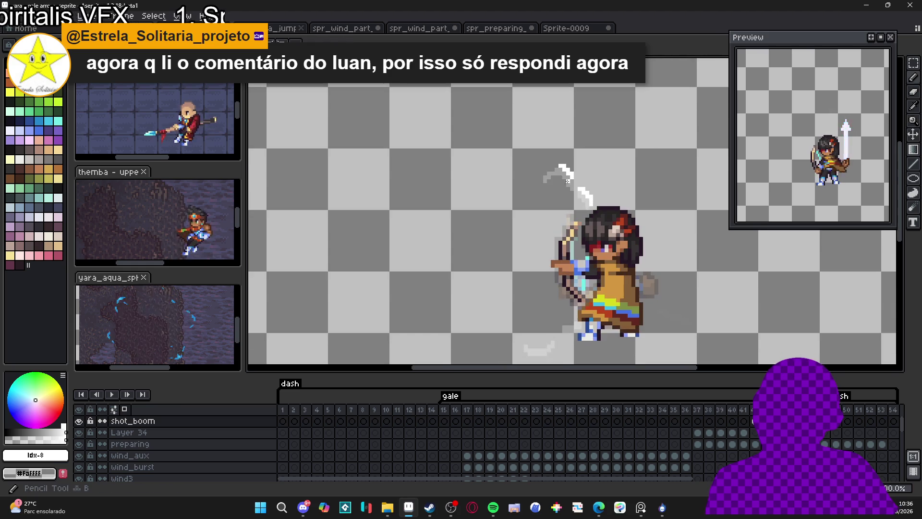
scroll(545, 152, up, 4)
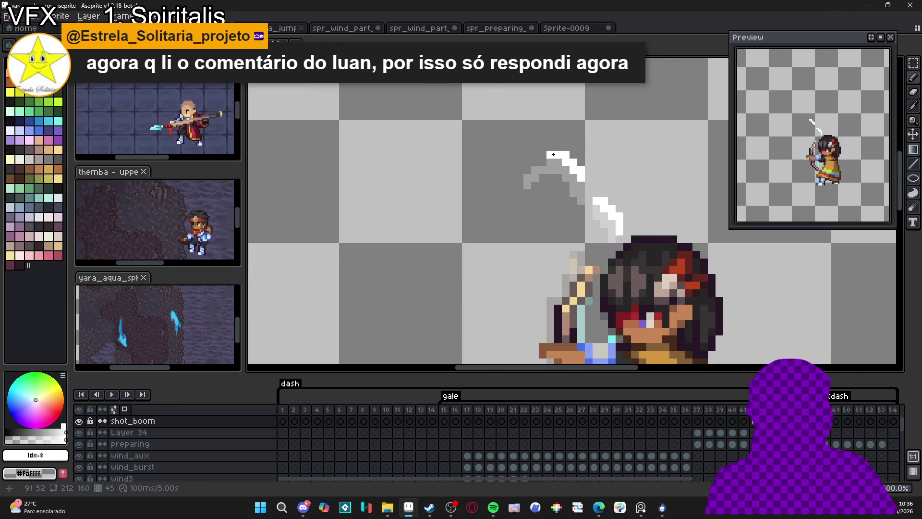
scroll(586, 182, down, 1)
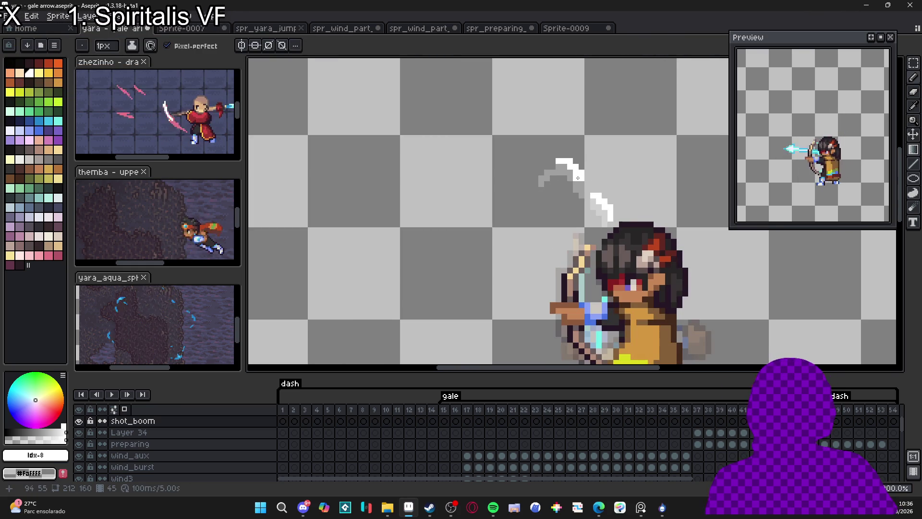
scroll(580, 182, up, 3)
scroll(572, 165, up, 1)
Step: Add two white pixels to the upper arc and fill in the lower arc
key(b)
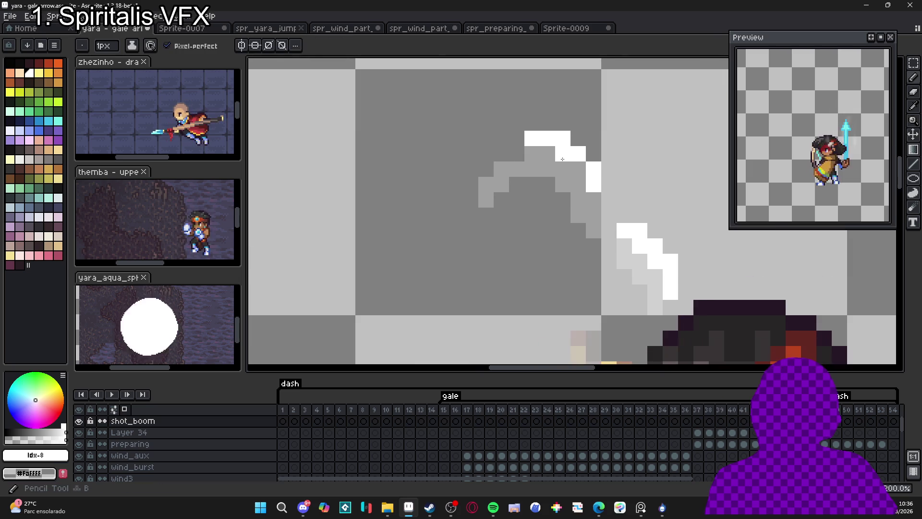
drag(542, 151, 514, 154)
scroll(514, 154, down, 4)
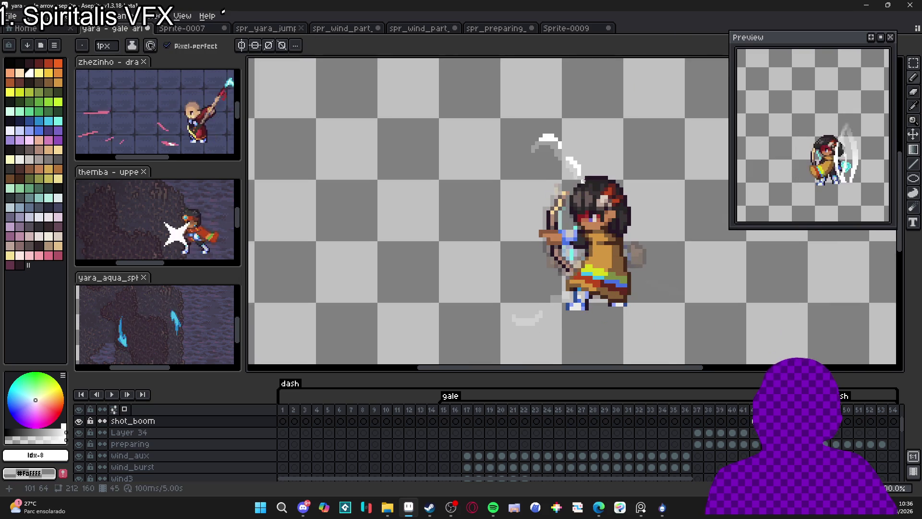
scroll(551, 190, down, 1)
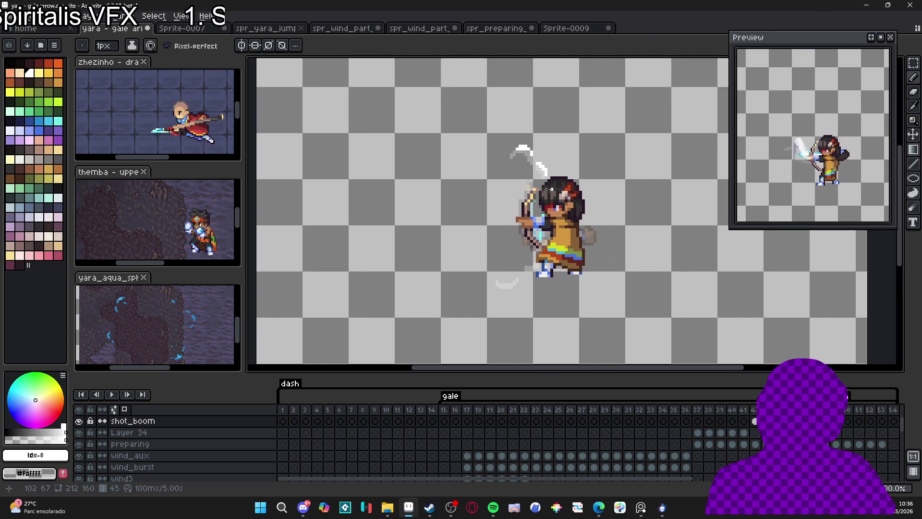
scroll(545, 226, up, 3)
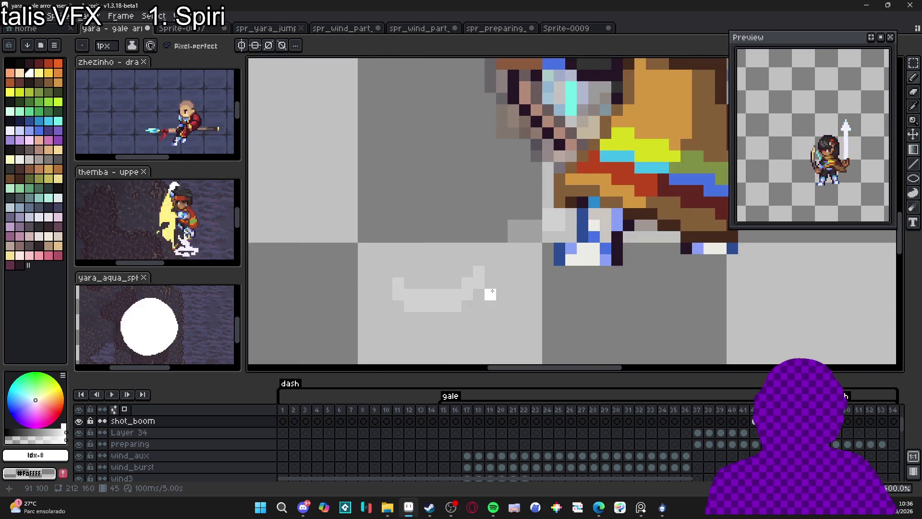
click(468, 307)
mouse_move(450, 315)
mouse_down()
mouse_move(445, 304)
mouse_move(432, 317)
mouse_move(399, 306)
mouse_up()
Step: Erase stray pixels from the lower arc and step ahead three frames
key(e)
click(422, 306)
click(441, 306)
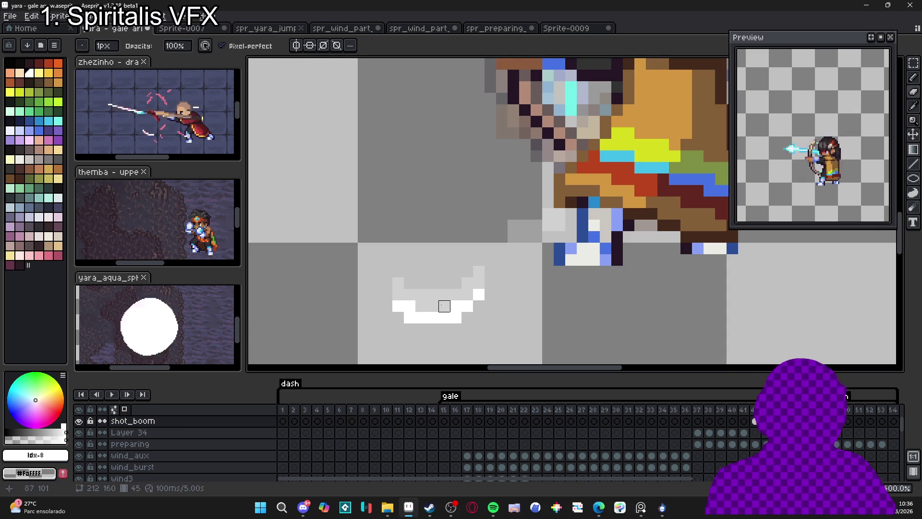
scroll(499, 310, down, 3)
key(Right)
key(Right)
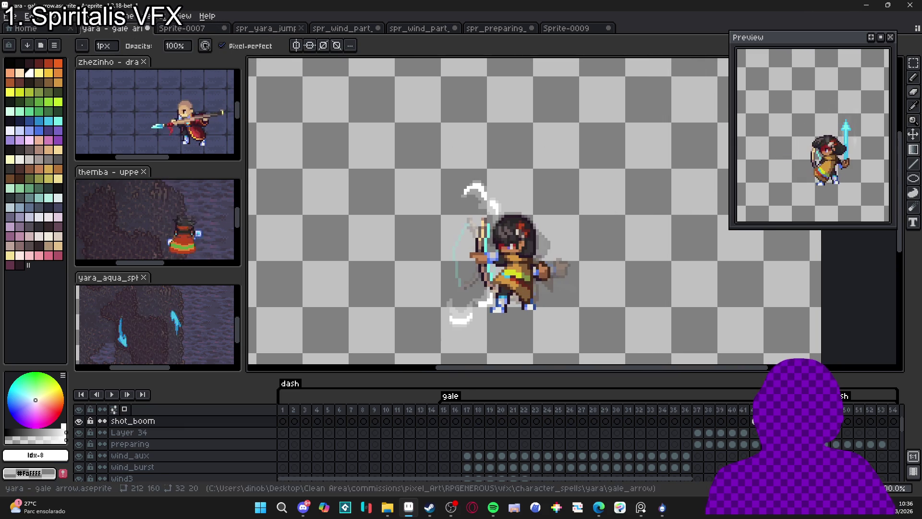
key(Right)
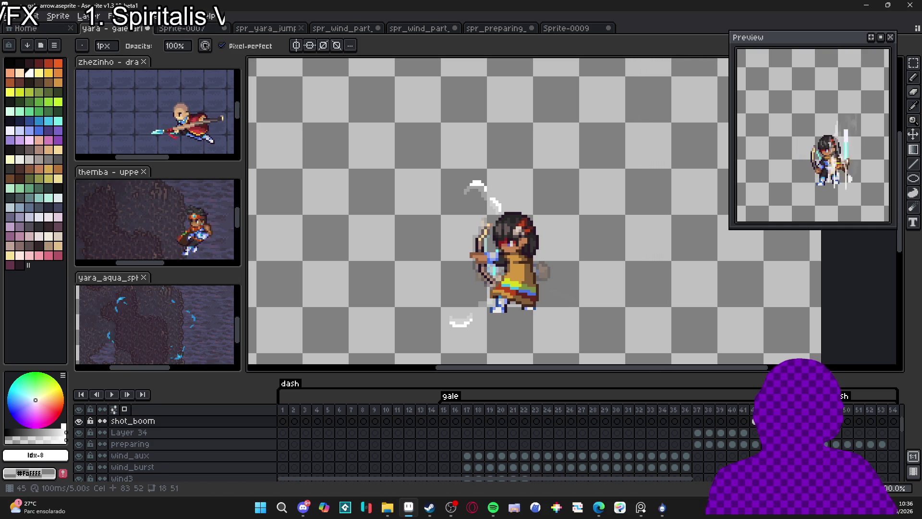
key(Right)
Step: On frame 46, extend the arc tip and paint white diagonal staircase streaks
key(e)
scroll(497, 323, up, 6)
drag(497, 323, 512, 324)
scroll(519, 323, down, 3)
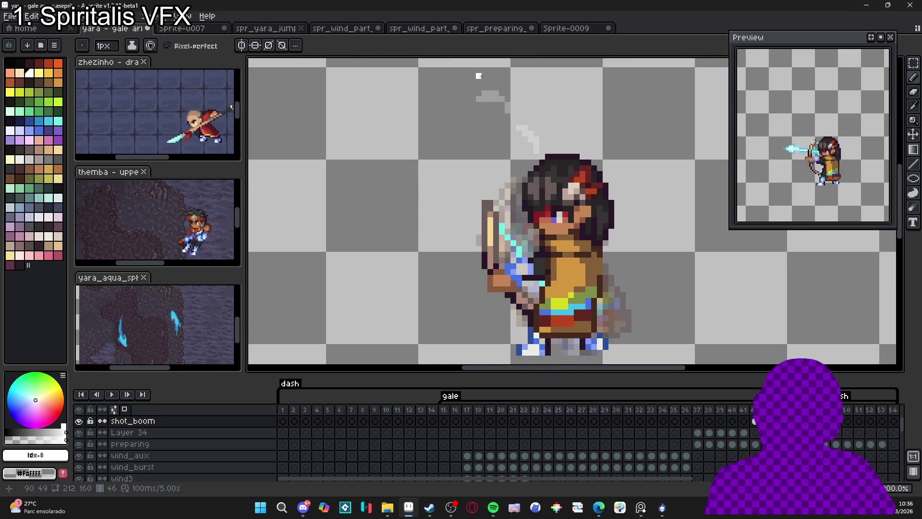
scroll(499, 87, up, 3)
mouse_move(508, 100)
mouse_down()
mouse_move(520, 97)
mouse_move(534, 117)
mouse_up()
click(597, 183)
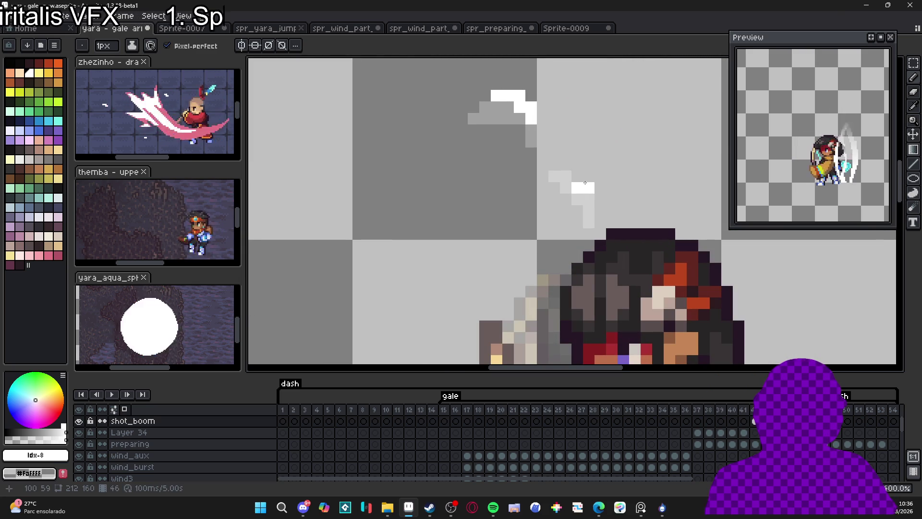
drag(589, 177, 569, 166)
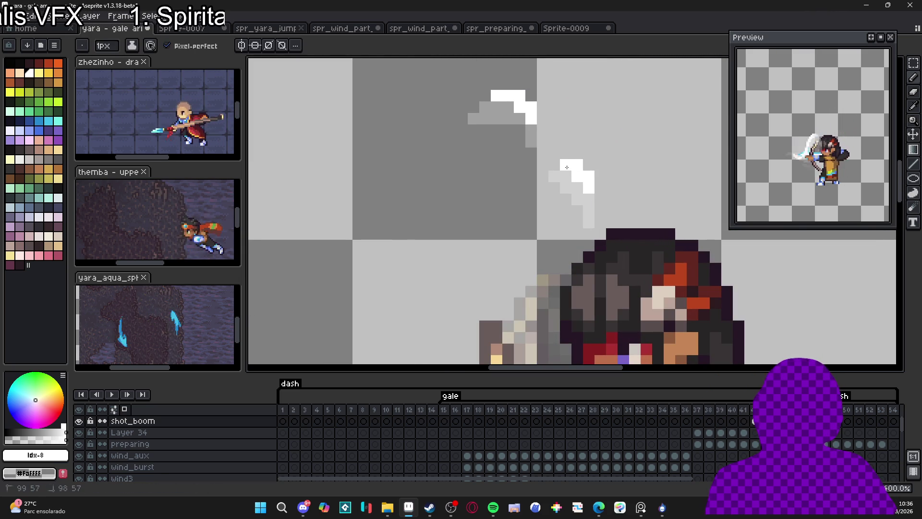
scroll(570, 167, down, 5)
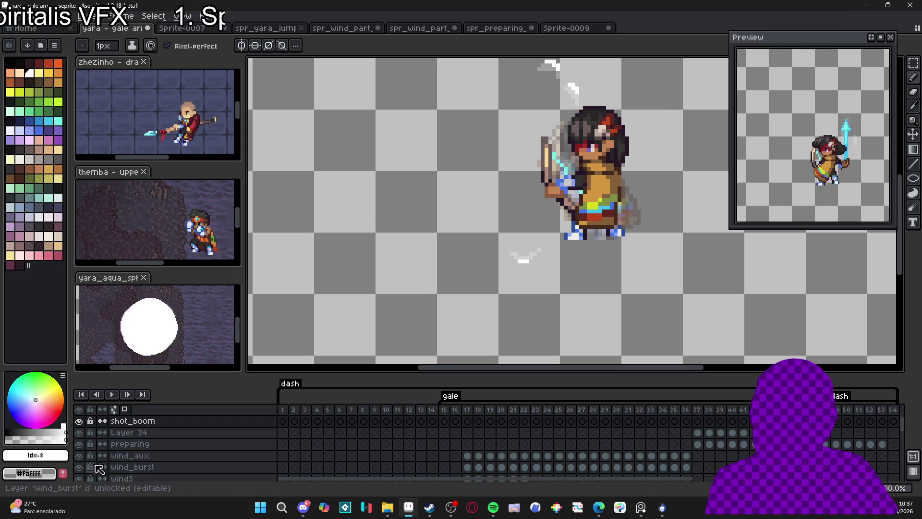
Step: Turn bg1 visibility back on to restore the tiled stone floor behind the archer
scroll(106, 459, down, 5)
scroll(105, 461, down, 5)
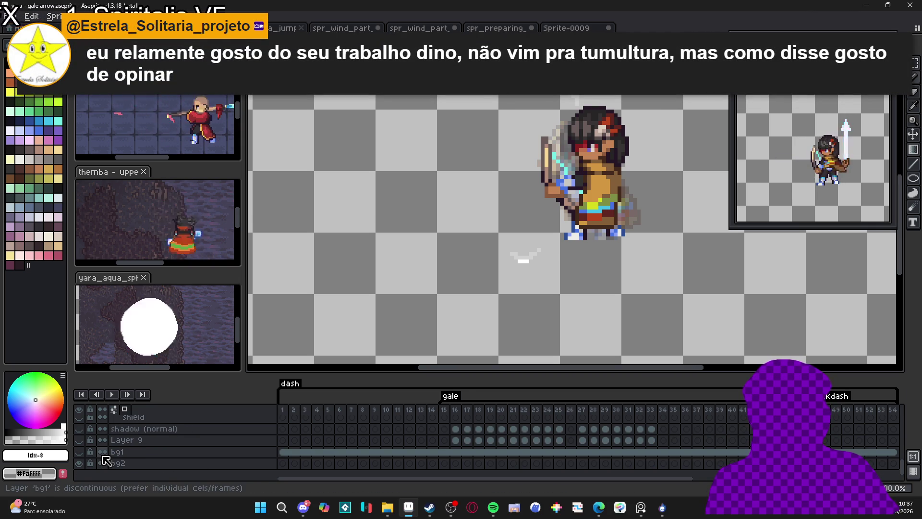
click(79, 454)
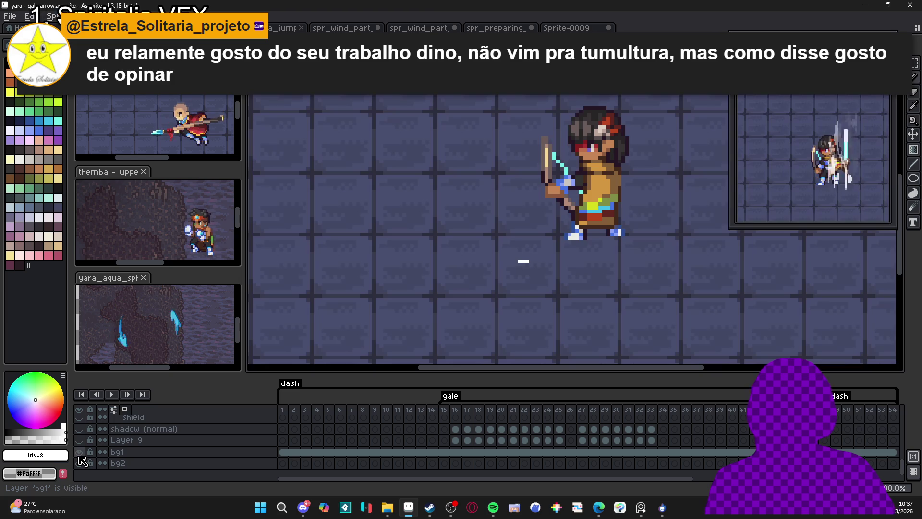
scroll(516, 263, down, 2)
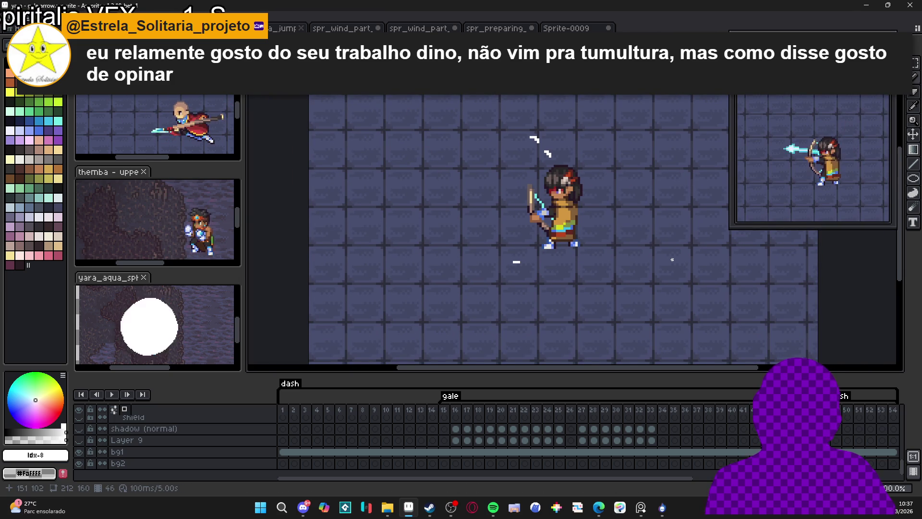
scroll(192, 447, up, 5)
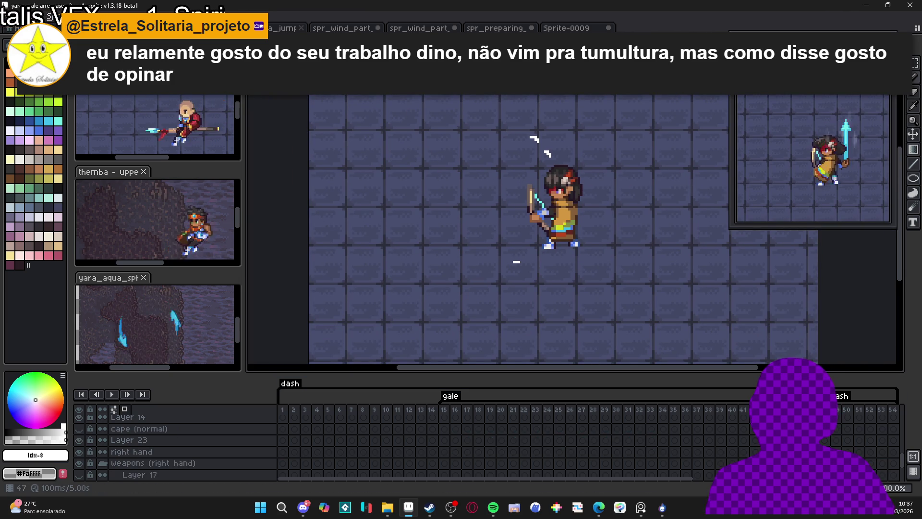
scroll(192, 447, up, 5)
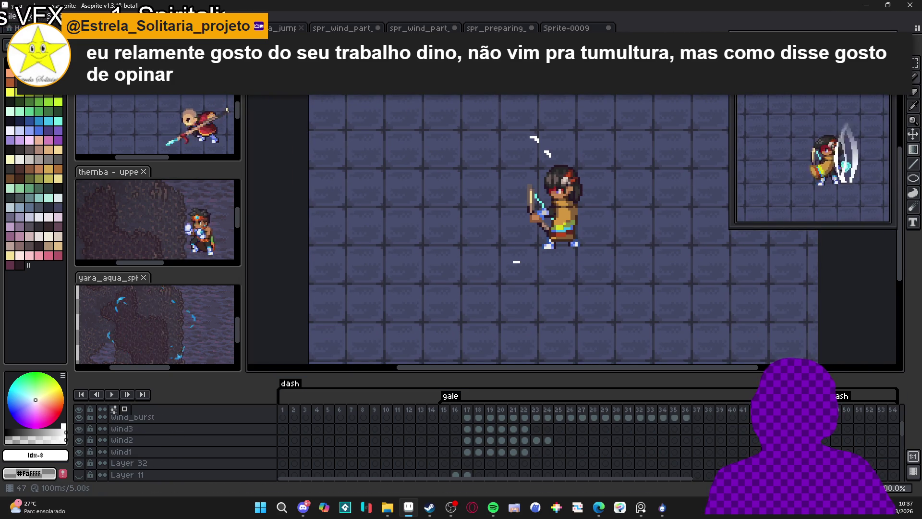
scroll(192, 447, up, 3)
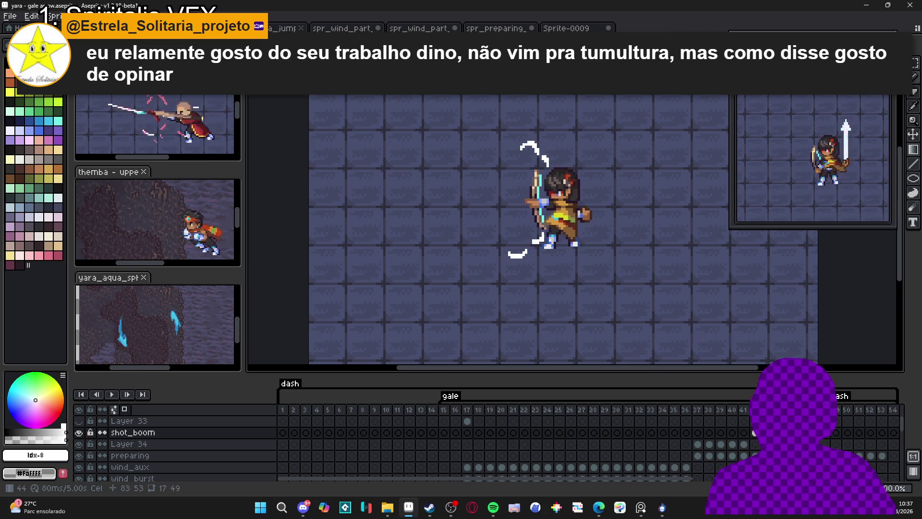
Step: Lower three shot_boom cels' opacities to 50%, 18% and 4% in Cel Properties
double_click(766, 432)
drag(566, 378, 583, 380)
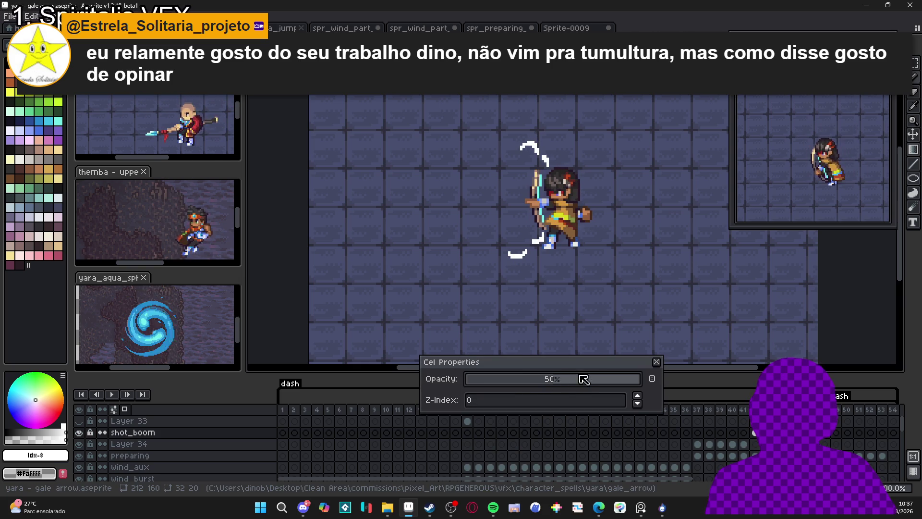
click(656, 362)
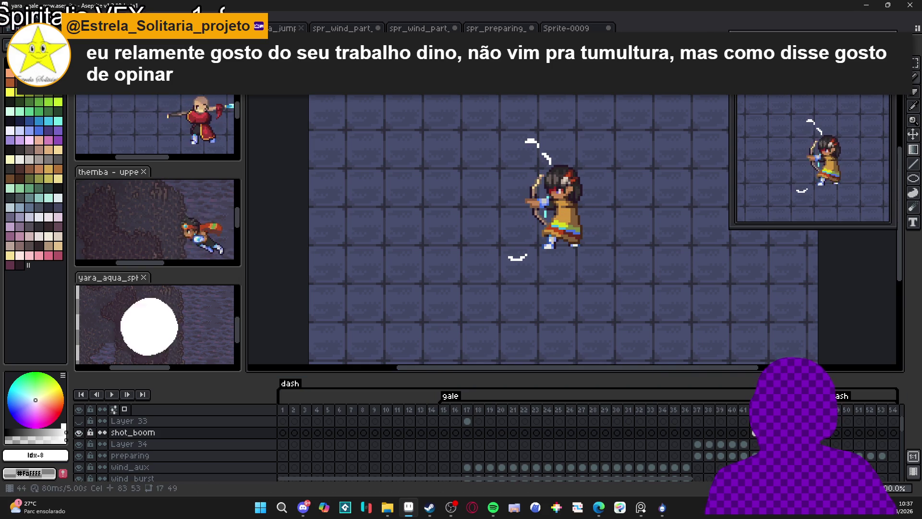
double_click(755, 433)
drag(551, 381, 500, 380)
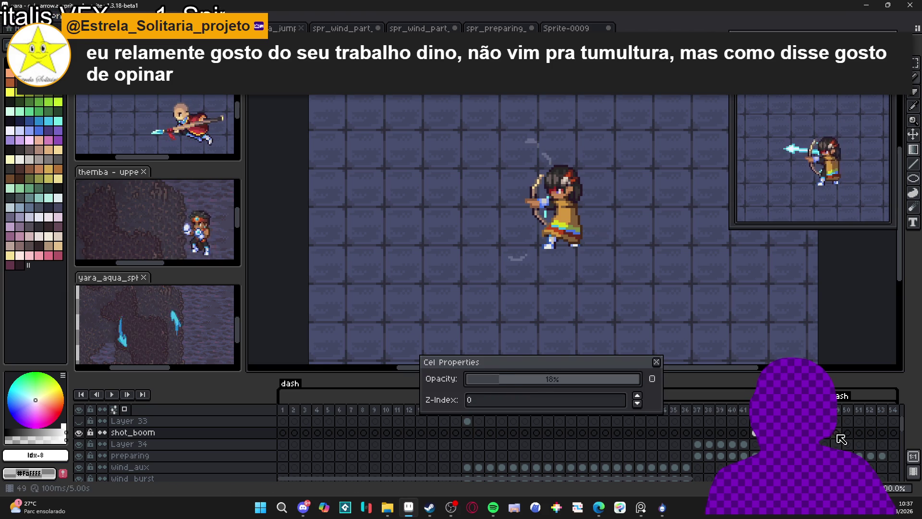
click(656, 362)
double_click(802, 433)
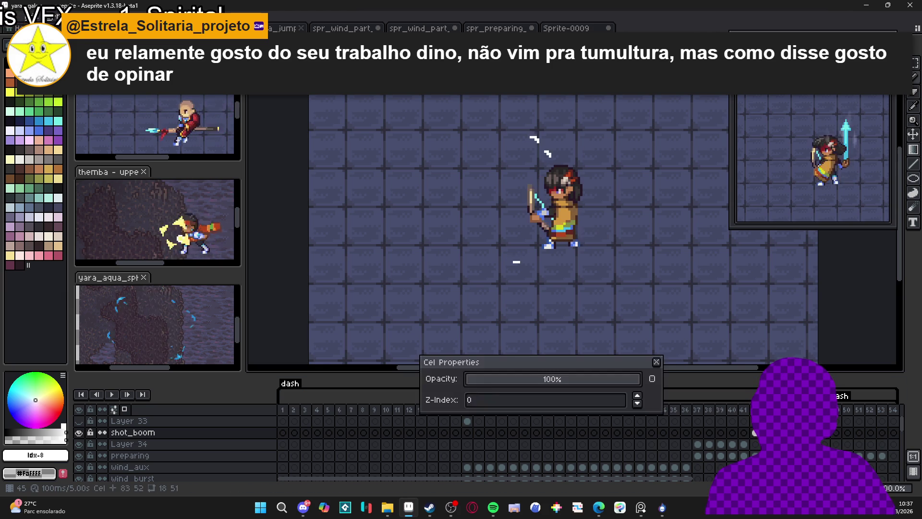
click(478, 384)
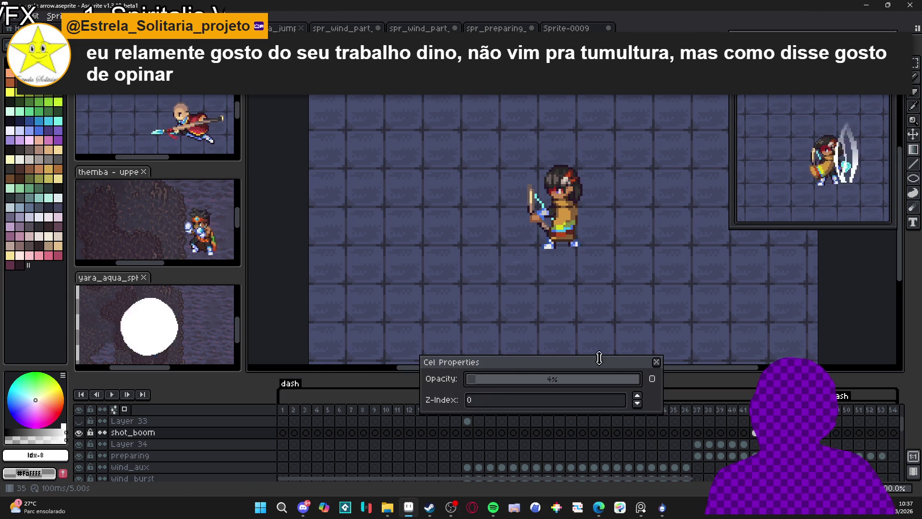
click(657, 363)
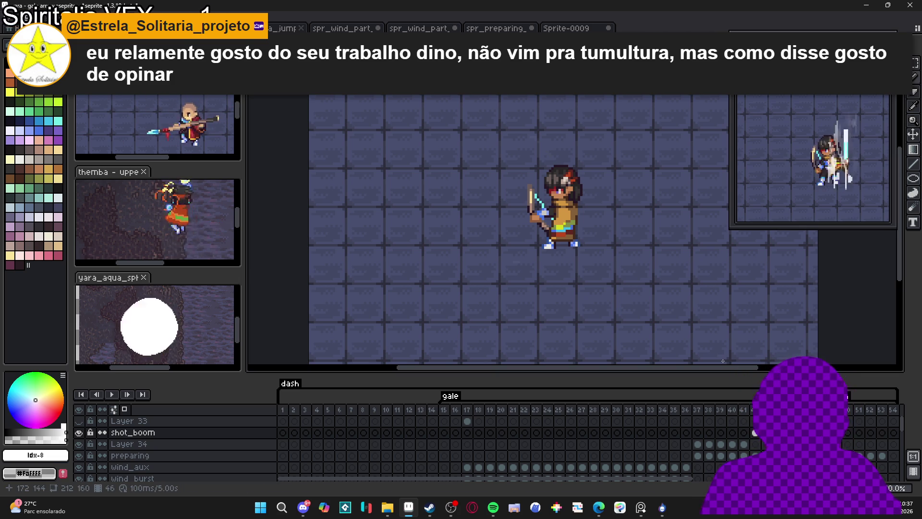
Step: Preview frames 42, 35, 37 and 42 again, then add a new empty layer
click(754, 410)
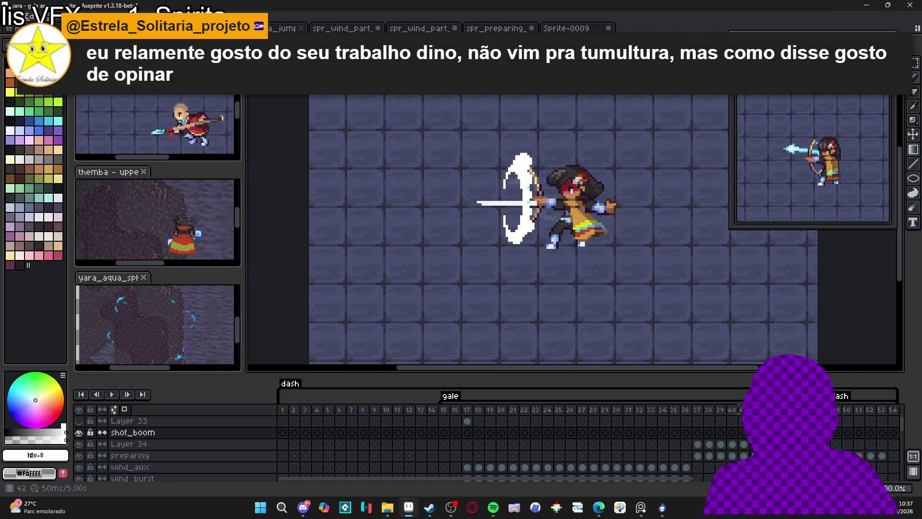
click(673, 435)
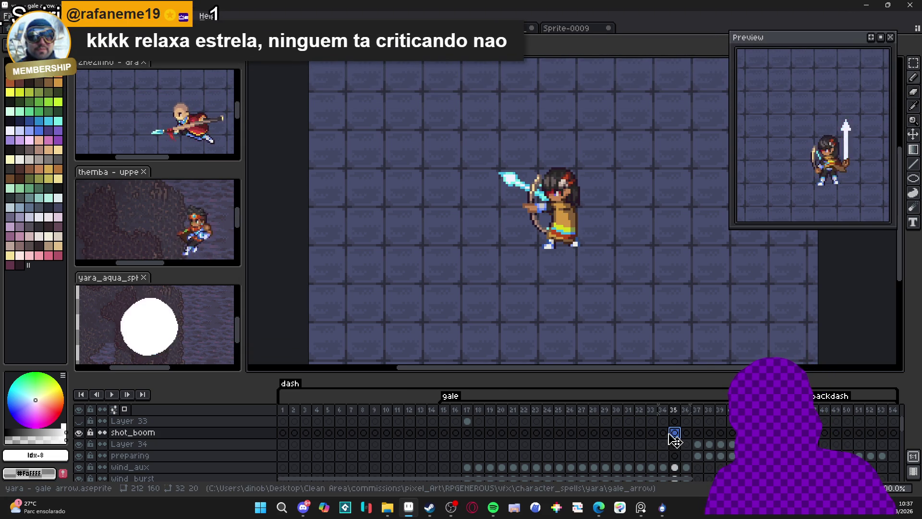
click(698, 432)
click(754, 433)
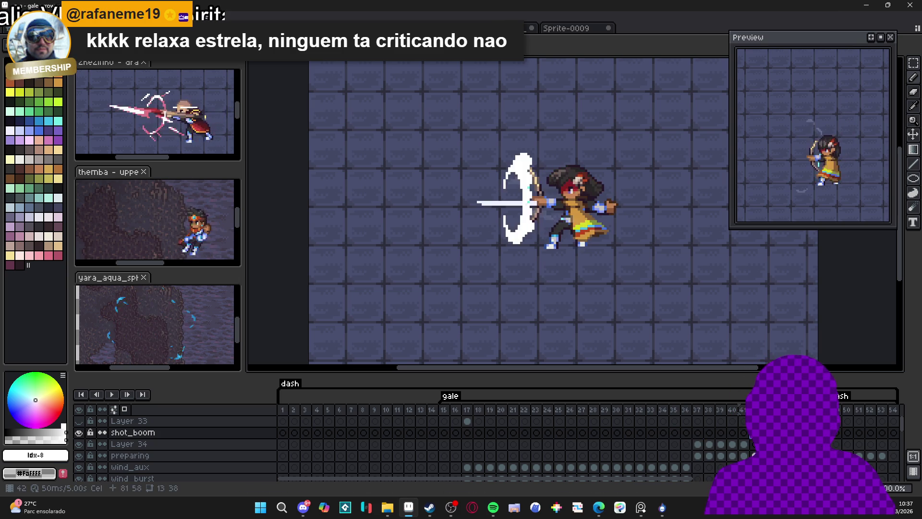
key(shift+n)
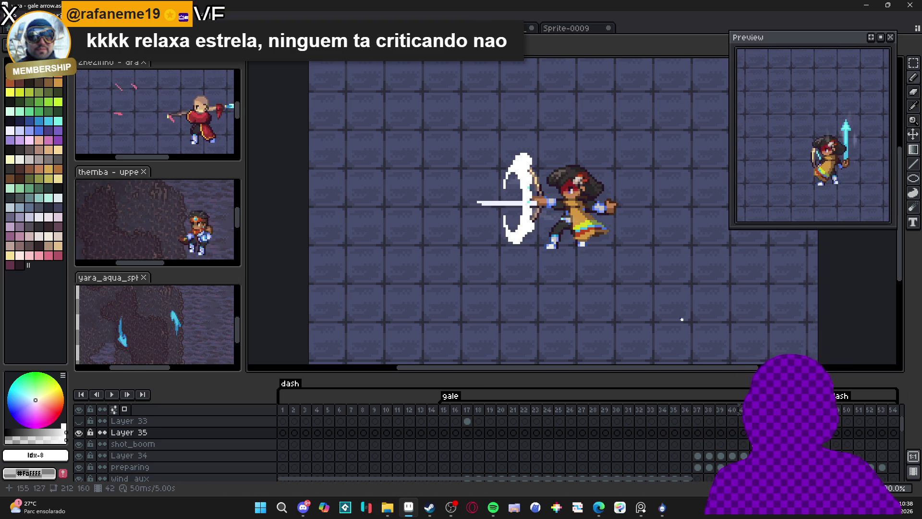
Step: Nudge the symmetry guide up and draw a mirrored white line into the wind ring
scroll(519, 194, up, 1)
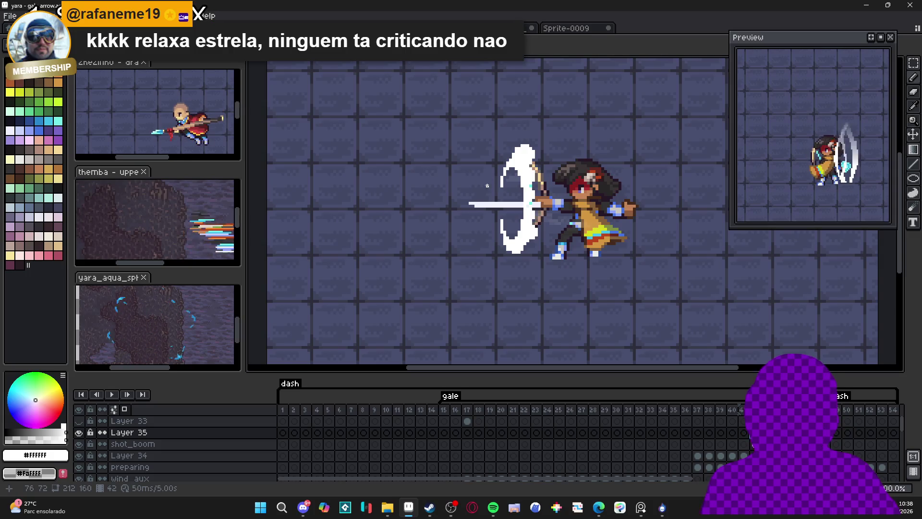
scroll(496, 186, up, 1)
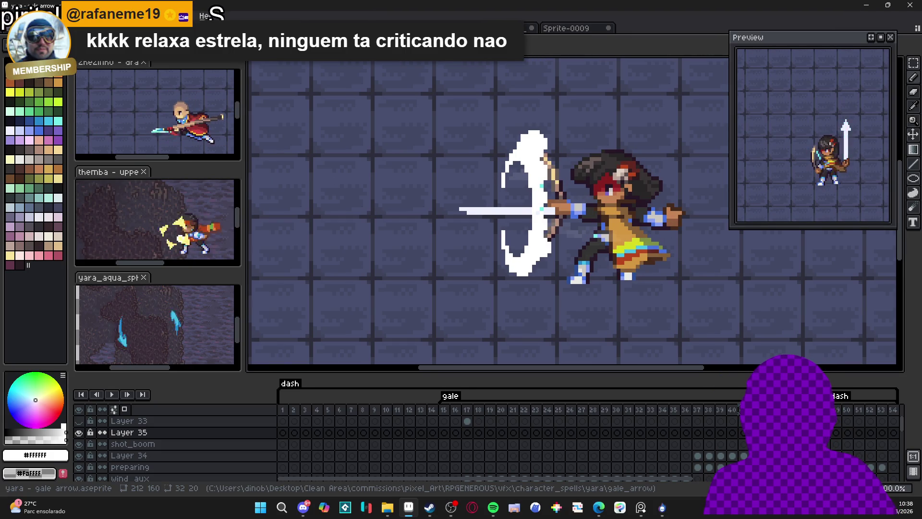
scroll(264, 208, down, 1)
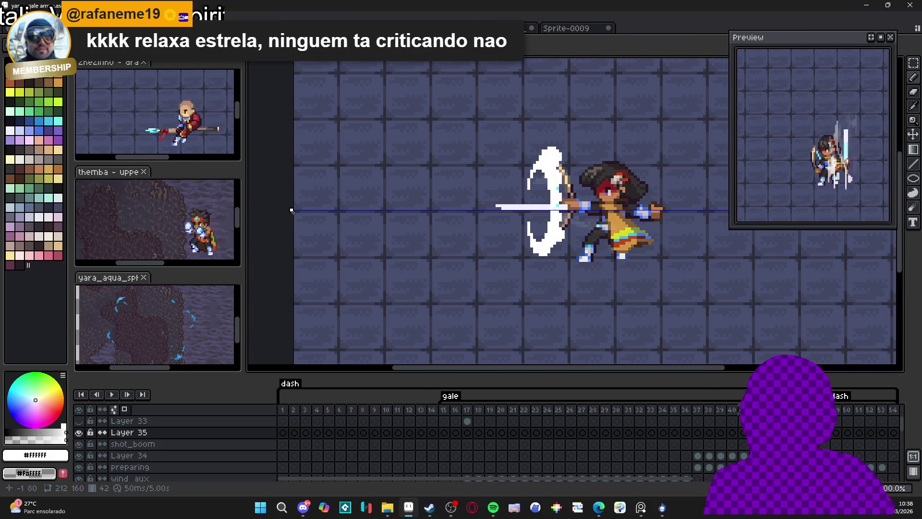
drag(293, 210, 303, 208)
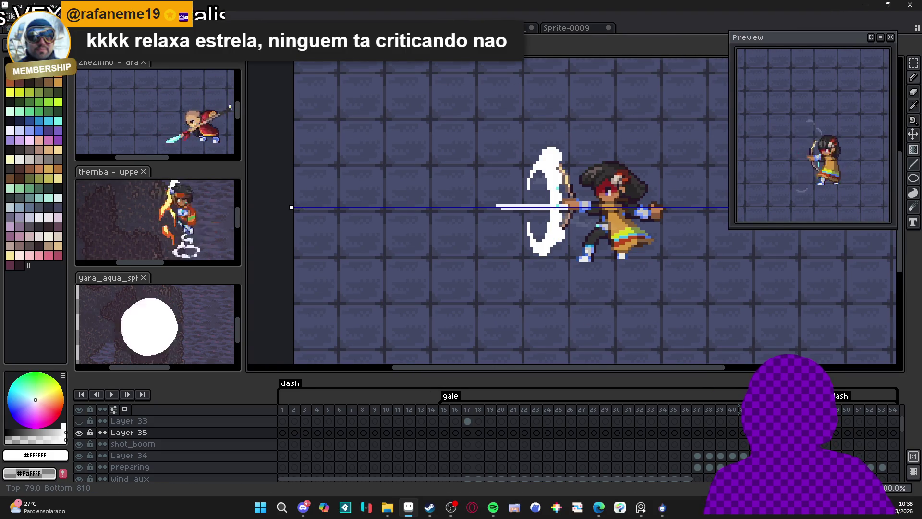
scroll(516, 191, up, 1)
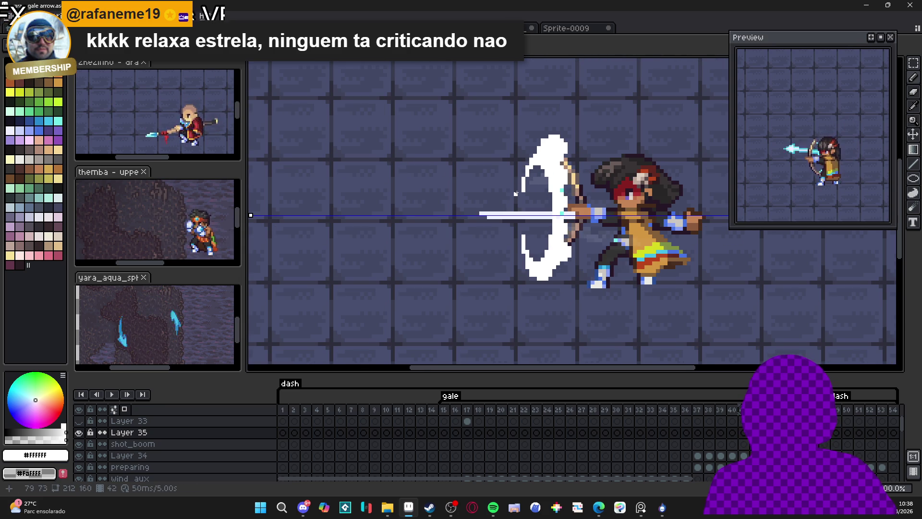
mouse_move(508, 198)
mouse_down()
mouse_move(538, 159)
mouse_move(543, 124)
mouse_up()
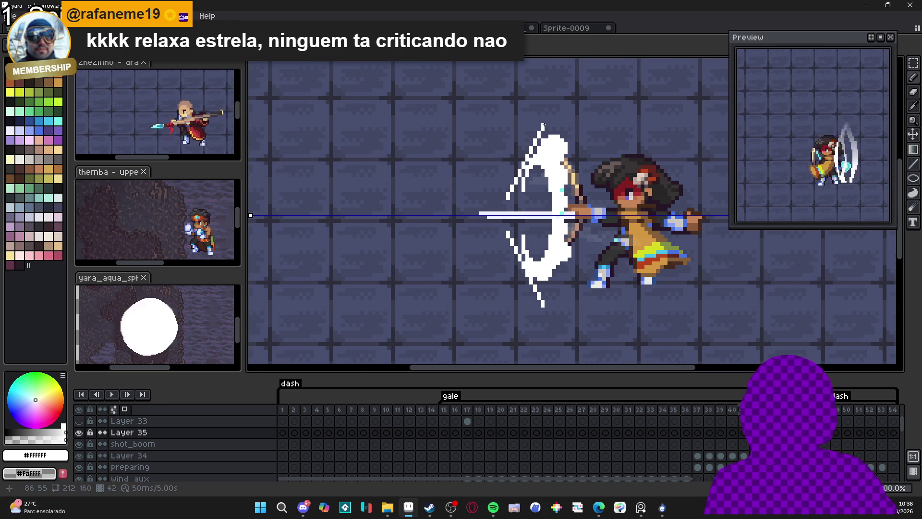
key(ctrl+z)
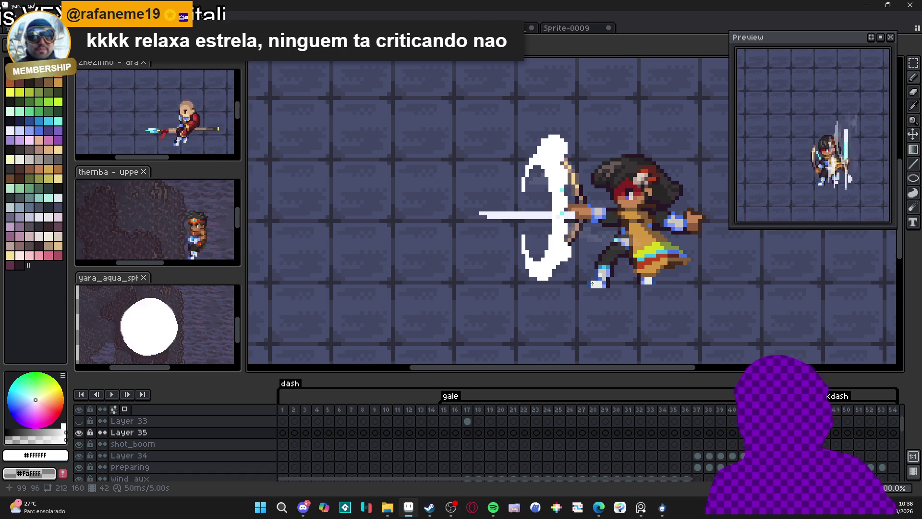
scroll(529, 195, up, 1)
mouse_move(582, 160)
mouse_down()
mouse_move(639, 135)
mouse_move(544, 192)
mouse_up()
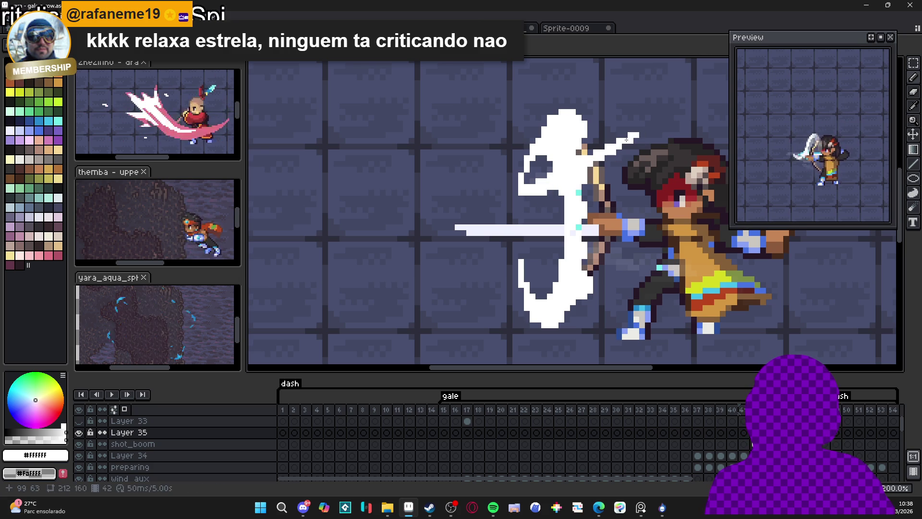
Step: Add white streaks and pixels to the ring, including a 45° streak near the bow and a short vertical line
scroll(644, 130, down, 2)
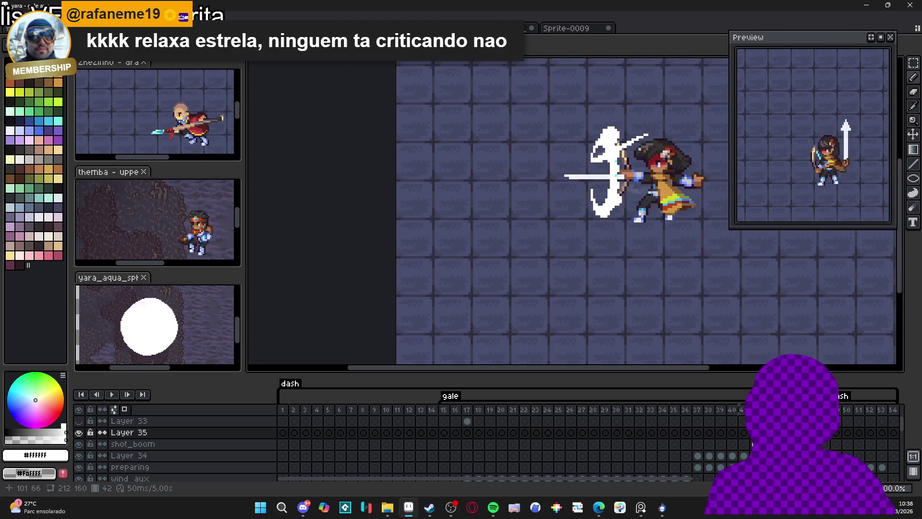
scroll(619, 133, up, 1)
mouse_move(619, 110)
mouse_down()
mouse_move(590, 148)
mouse_move(617, 114)
mouse_up()
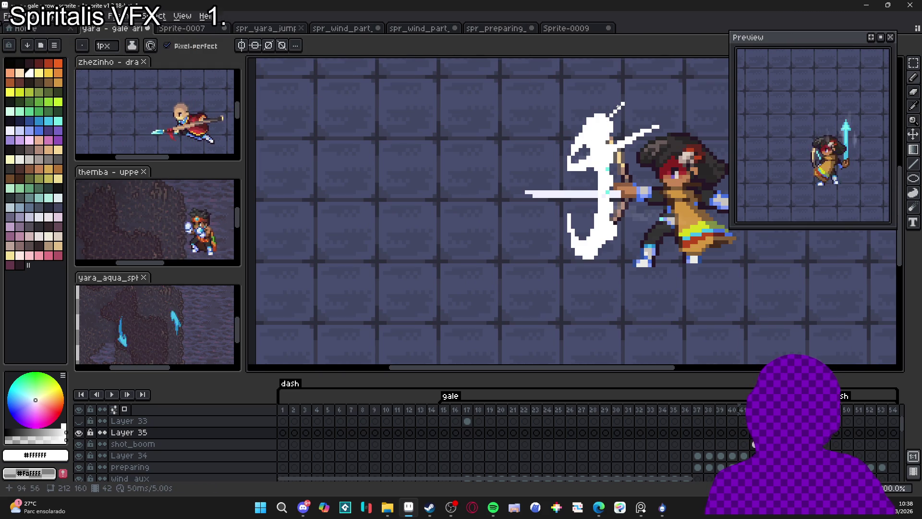
drag(569, 146, 569, 150)
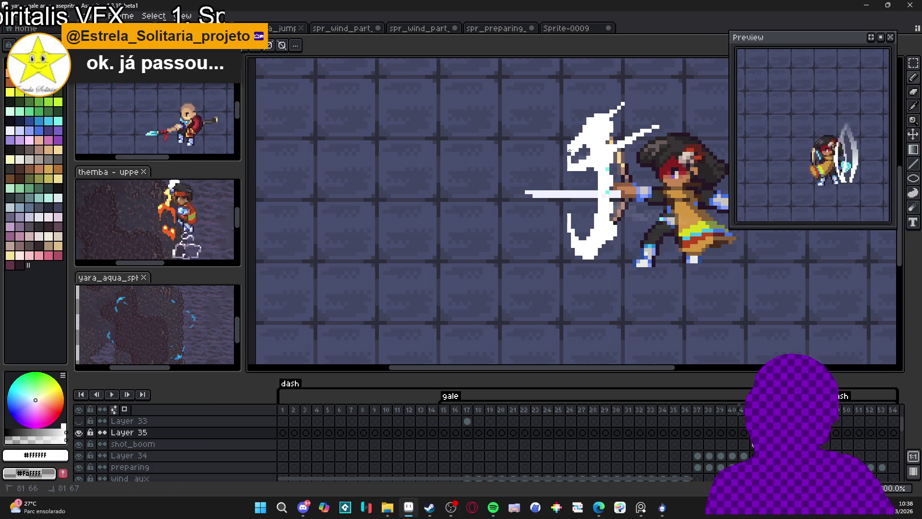
scroll(569, 150, down, 1)
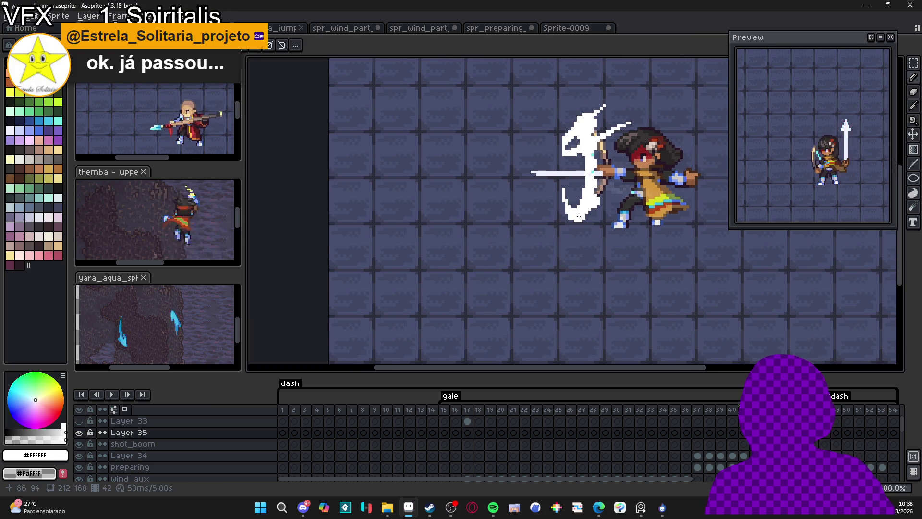
scroll(579, 219, up, 2)
drag(570, 174, 667, 259)
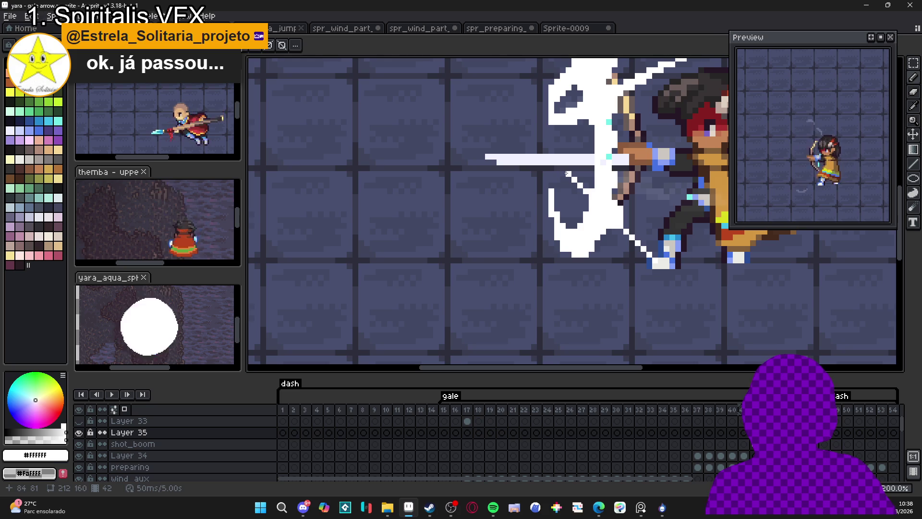
scroll(568, 180, down, 2)
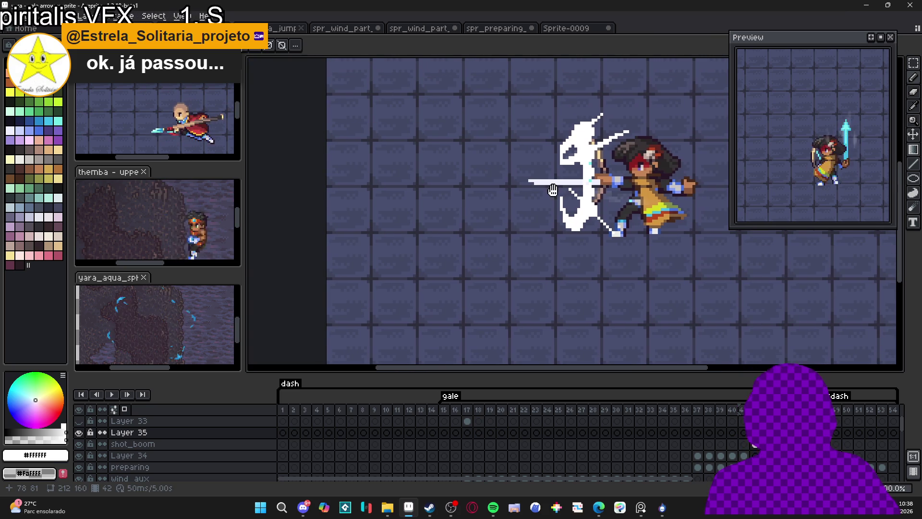
scroll(570, 191, up, 2)
mouse_move(569, 188)
mouse_down()
mouse_move(569, 205)
mouse_move(653, 274)
mouse_move(567, 213)
mouse_up()
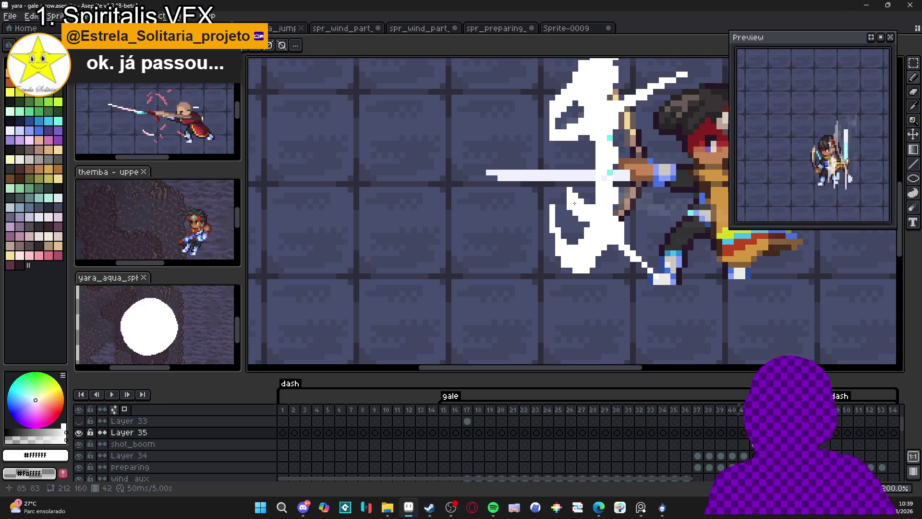
Step: On a neighbouring frame, draw a short horizontal white stroke beside the arrow
key(Return)
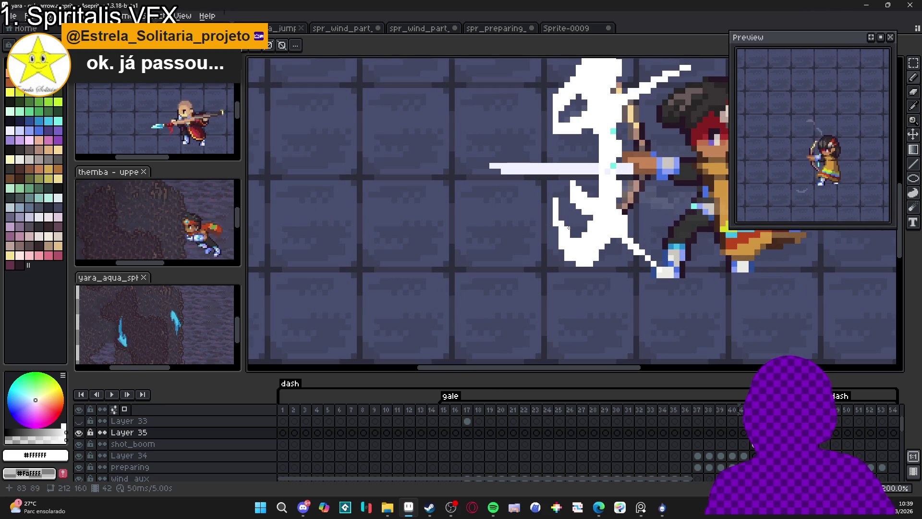
scroll(567, 229, down, 1)
scroll(570, 226, down, 1)
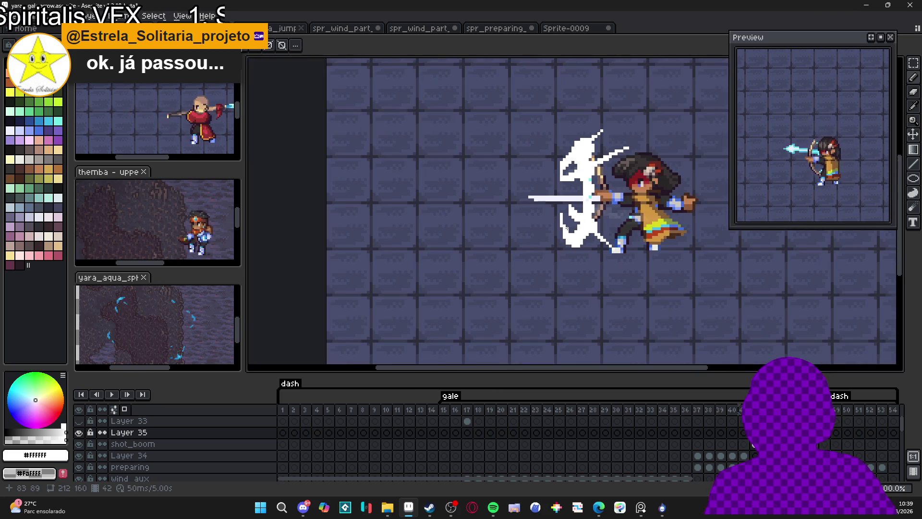
scroll(571, 223, up, 3)
scroll(574, 221, down, 2)
scroll(574, 221, up, 1)
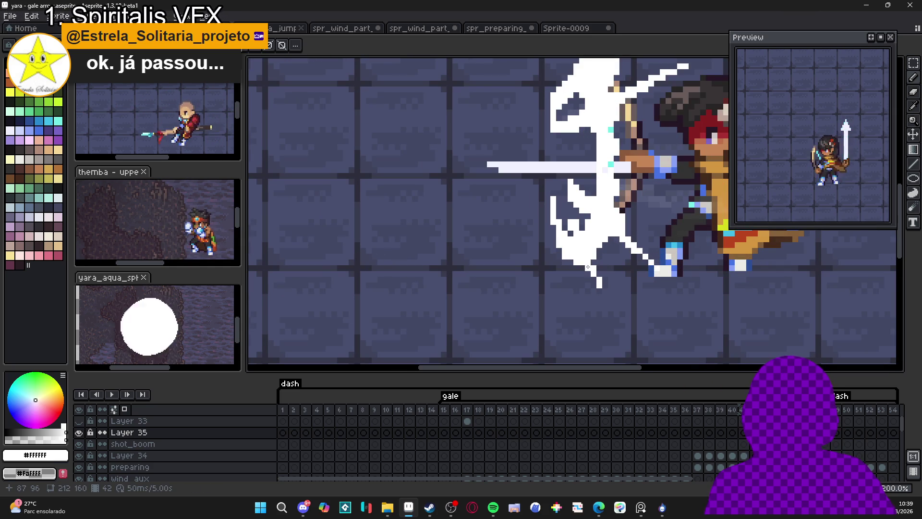
scroll(592, 281, down, 2)
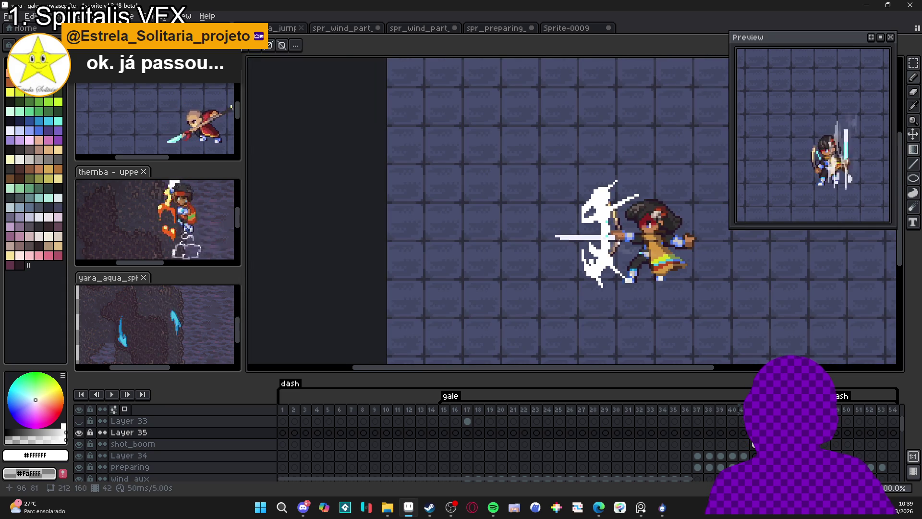
scroll(608, 228, up, 2)
drag(598, 233, 622, 233)
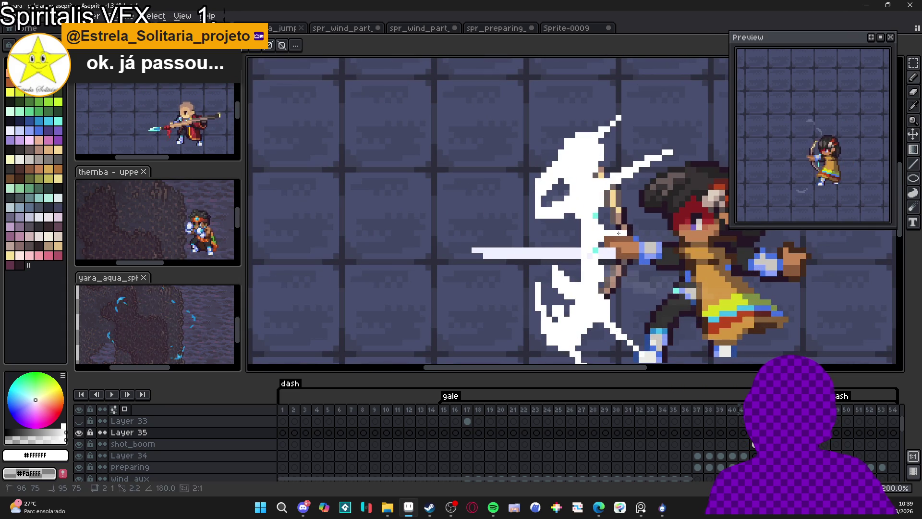
scroll(601, 242, down, 2)
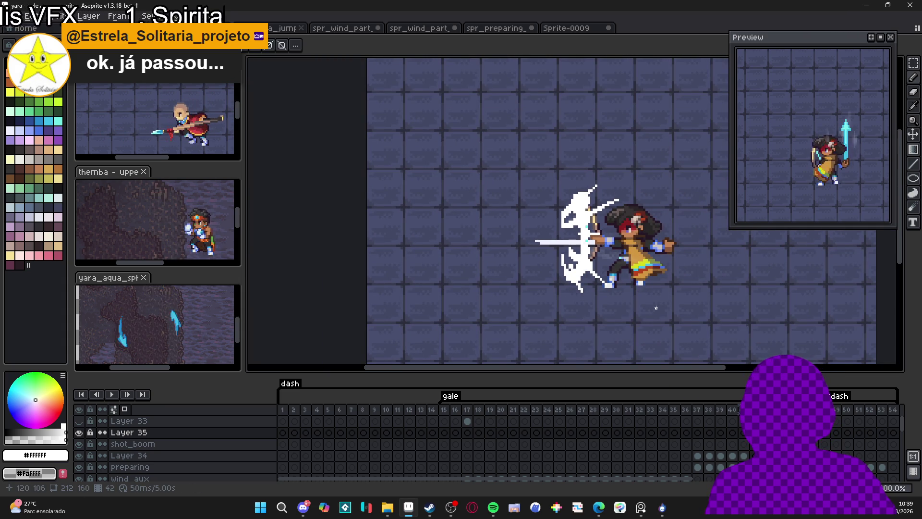
scroll(666, 312, down, 1)
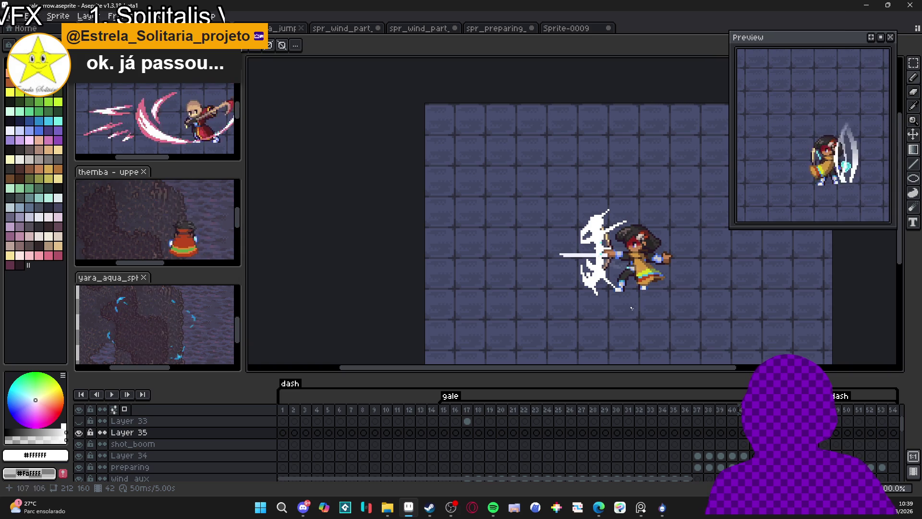
key(Right)
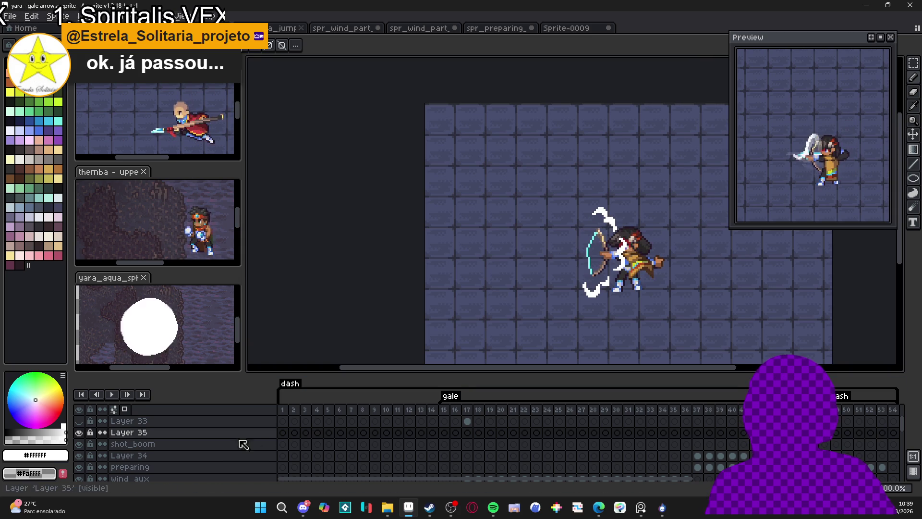
Step: Hide the bg1 background layer and jump to frame 36 on the timeline
scroll(138, 434, down, 5)
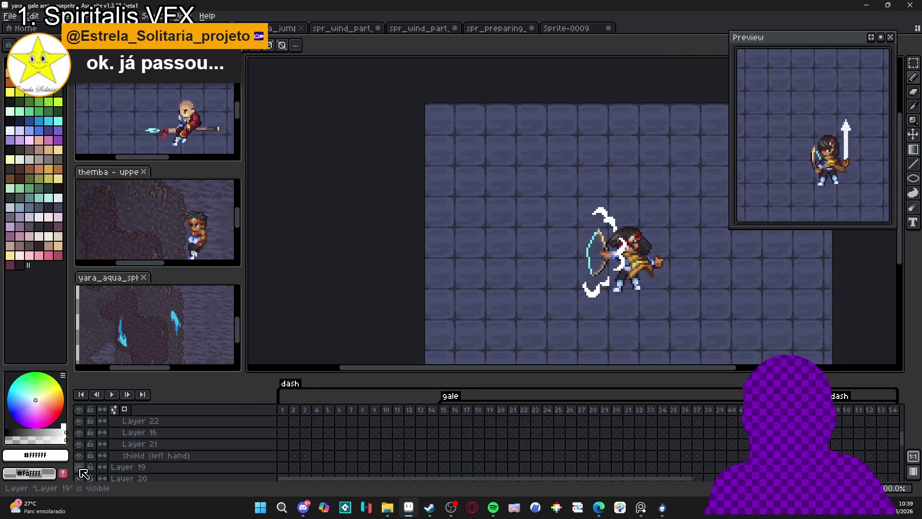
scroll(86, 483, down, 5)
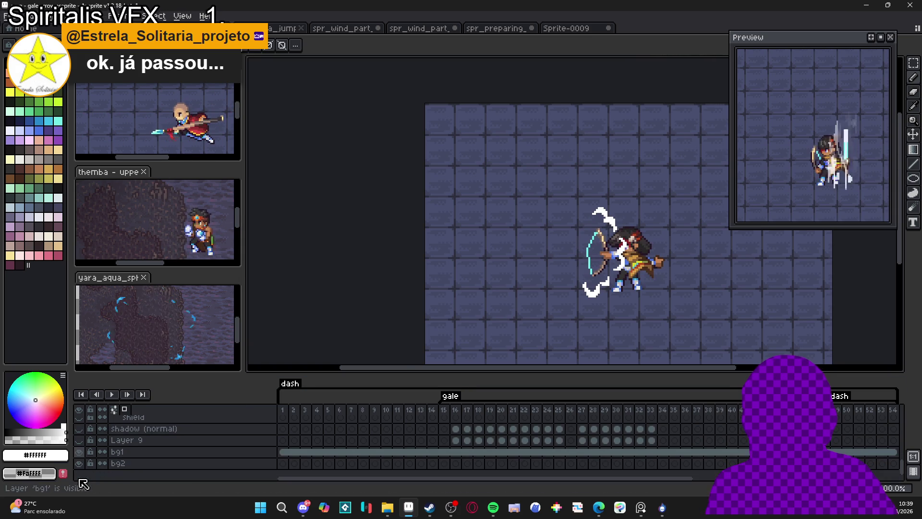
click(78, 455)
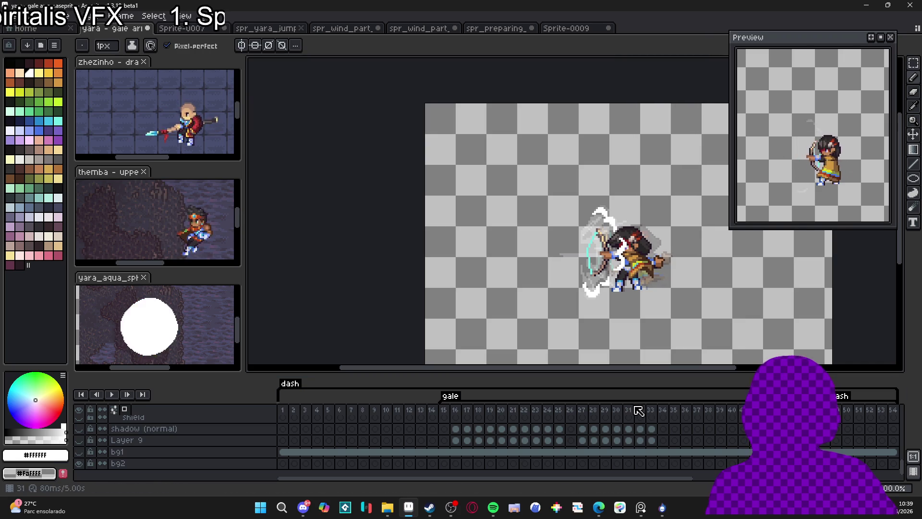
scroll(669, 457, up, 5)
click(684, 453)
Step: Hide the shot_boom effect layer and zoom in on the bow
scroll(697, 454, up, 5)
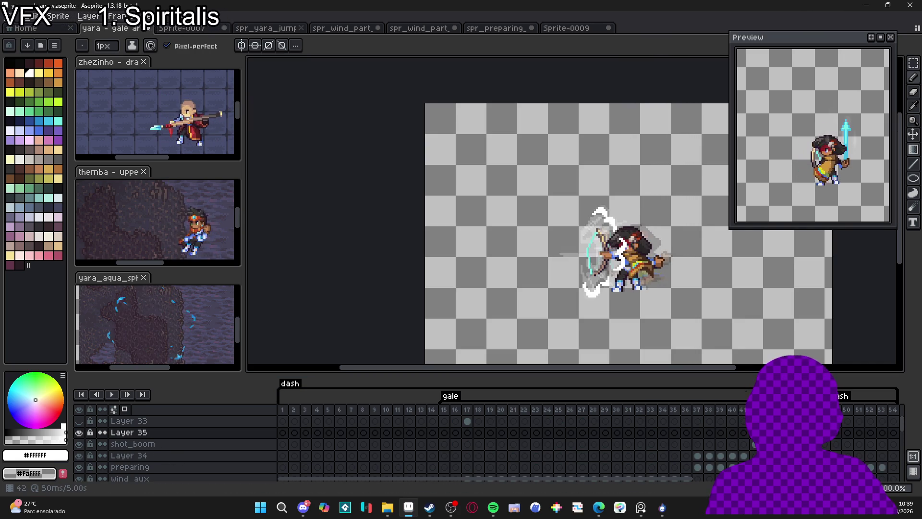
scroll(575, 209, up, 1)
scroll(575, 210, up, 3)
scroll(591, 264, down, 1)
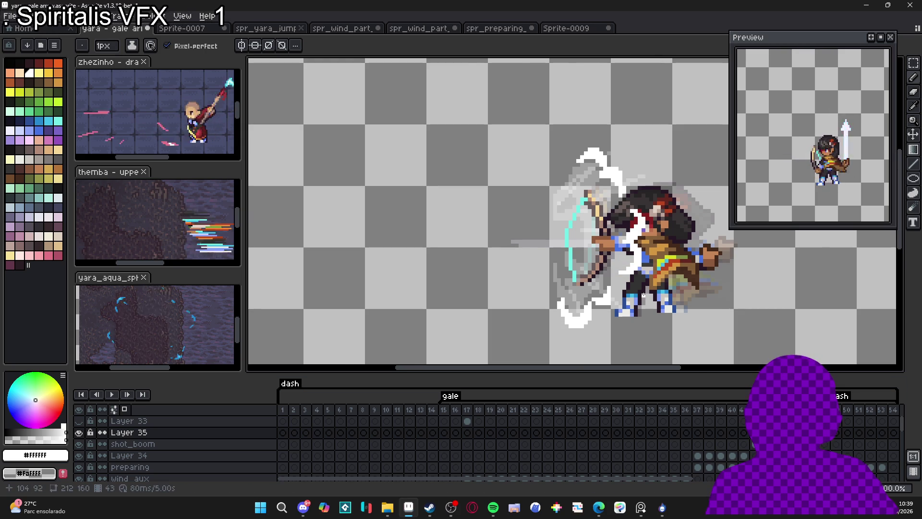
scroll(653, 320, down, 2)
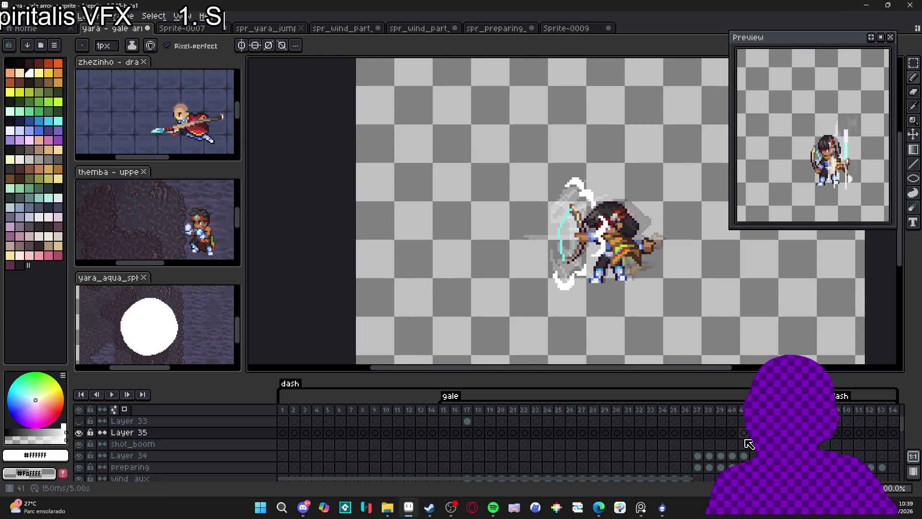
click(78, 444)
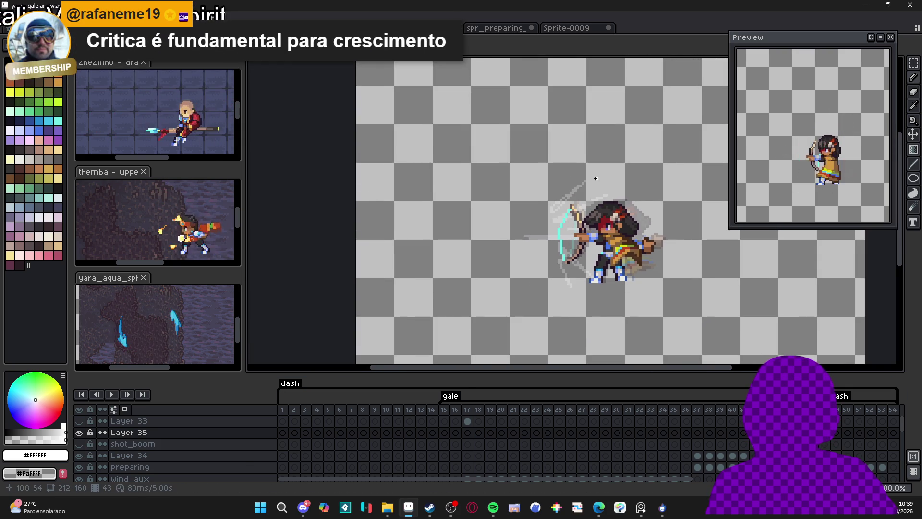
scroll(569, 198, up, 2)
scroll(569, 197, up, 2)
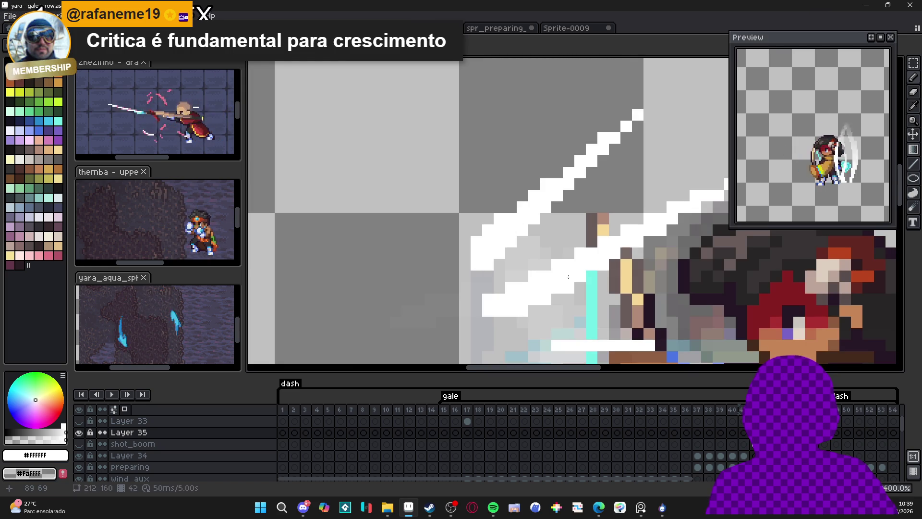
scroll(543, 274, down, 2)
scroll(543, 273, up, 2)
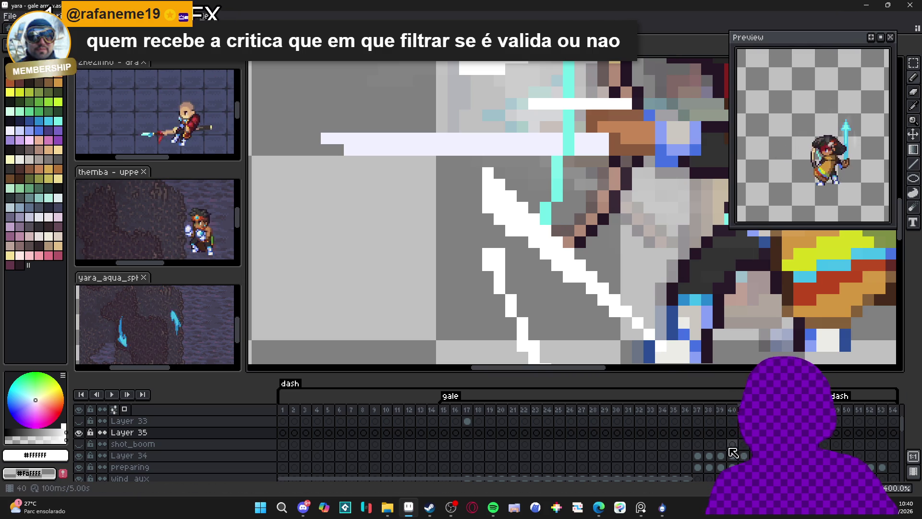
scroll(554, 226, down, 2)
scroll(554, 226, down, 1)
scroll(554, 125, up, 4)
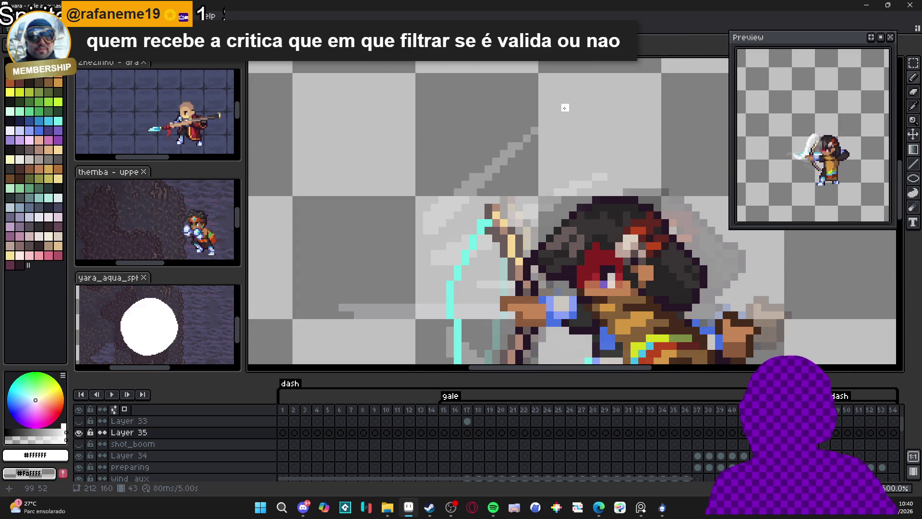
Step: Draw two long white diagonal streaks sweeping down-left from above the bow
drag(565, 108, 458, 207)
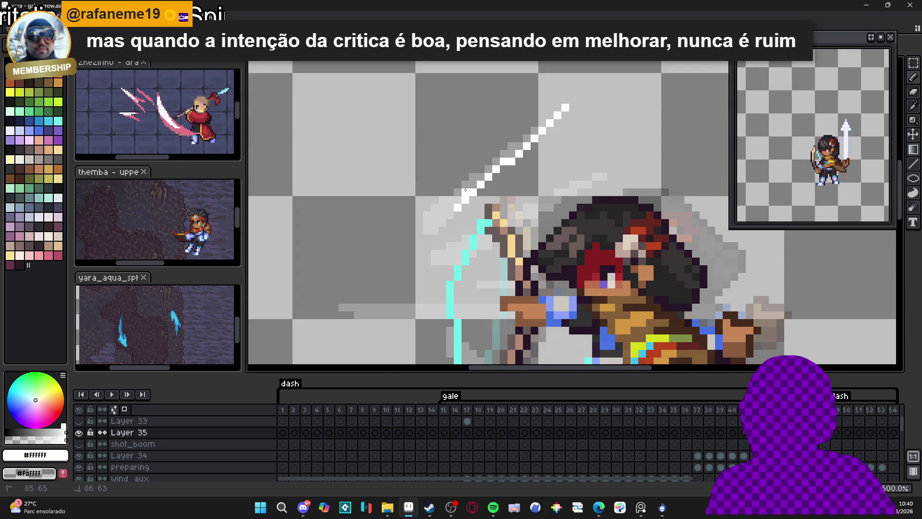
drag(478, 178, 479, 178)
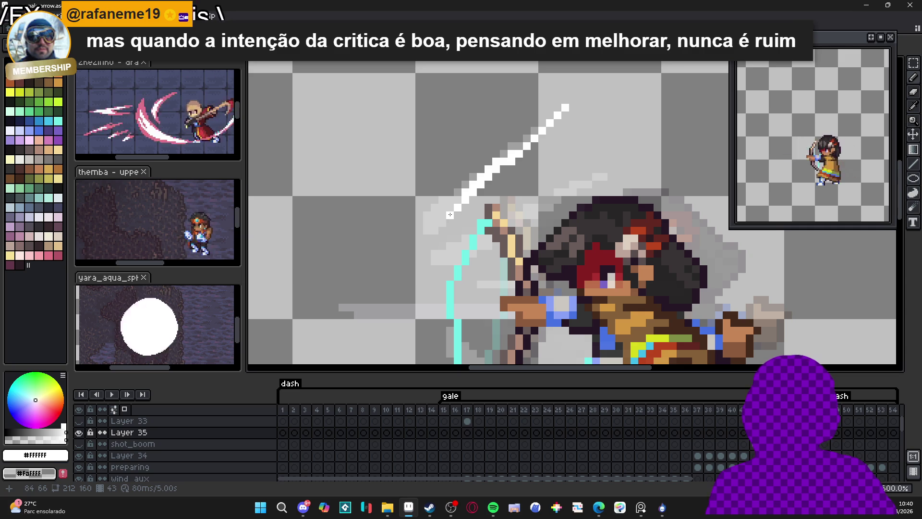
scroll(452, 212, down, 3)
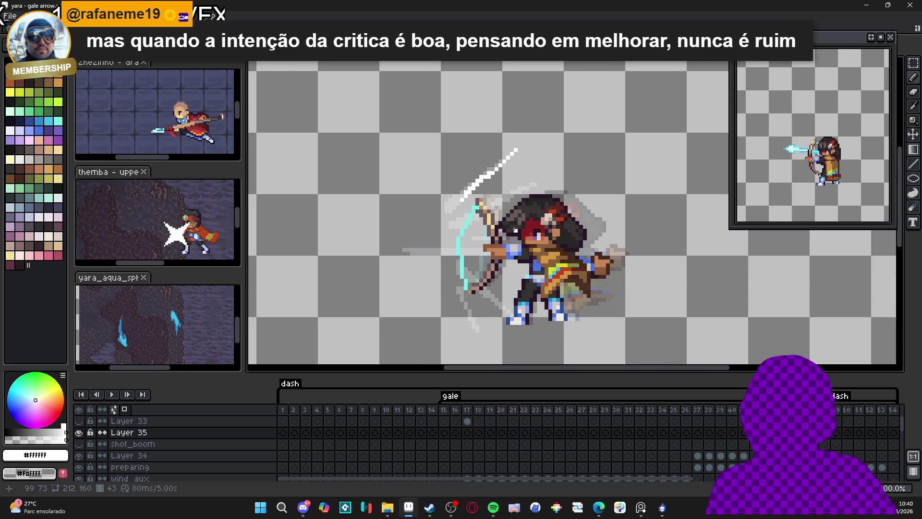
scroll(515, 230, up, 2)
drag(581, 160, 456, 217)
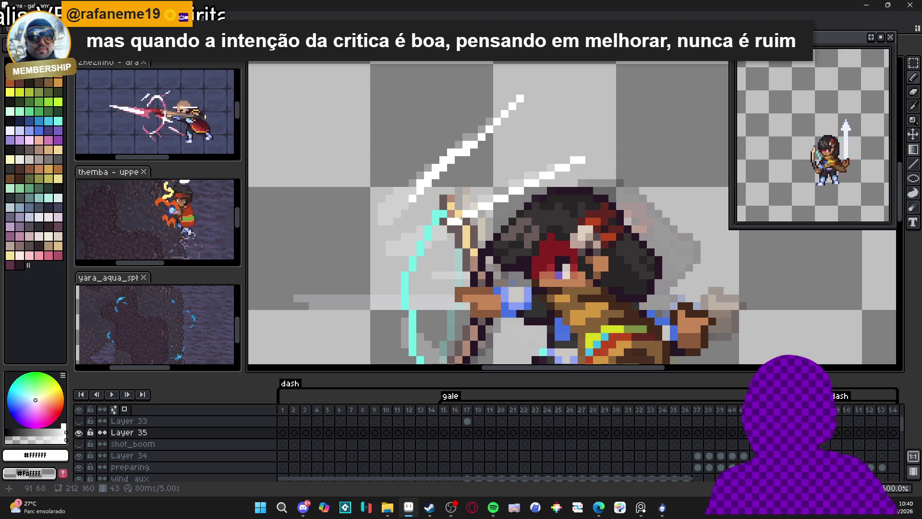
scroll(477, 219, down, 3)
scroll(477, 219, up, 5)
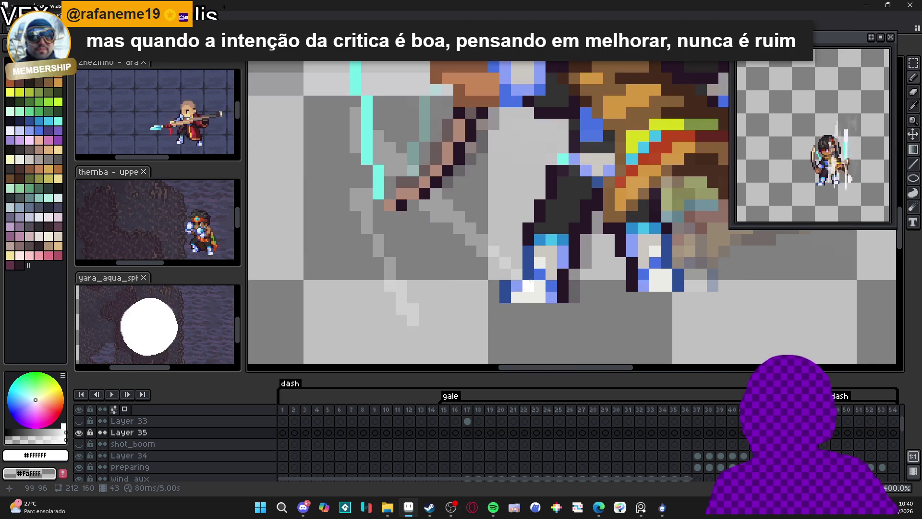
Step: Draw two white diagonal streaks past the feet and extend each by a pixel
drag(560, 309, 443, 210)
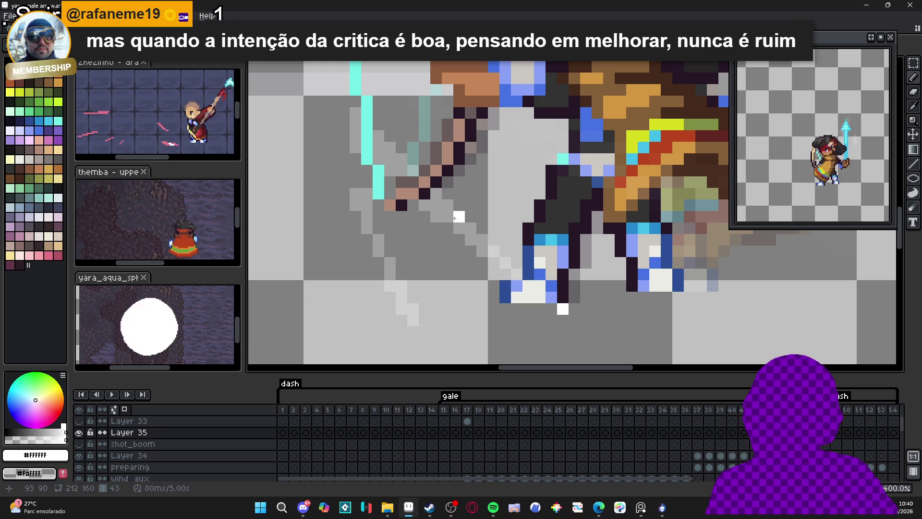
shift+click(455, 218)
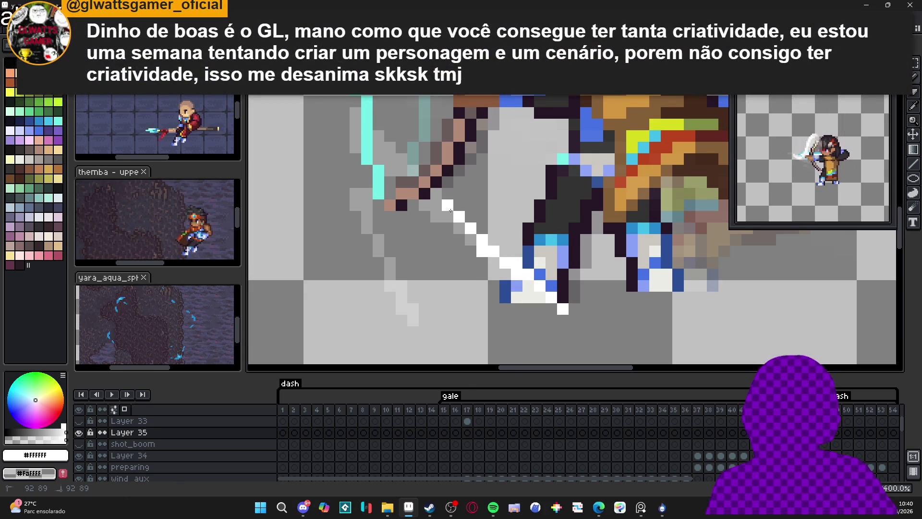
click(435, 195)
drag(412, 319, 367, 216)
click(423, 343)
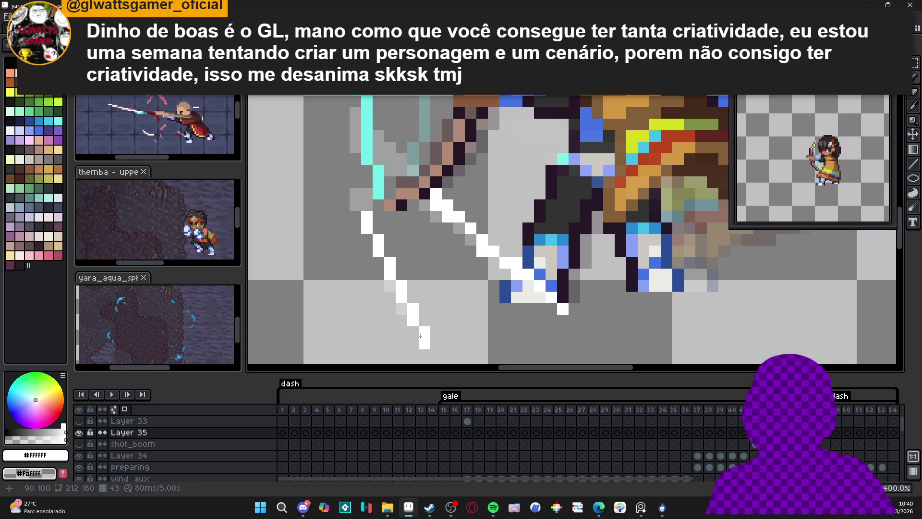
scroll(421, 334, down, 3)
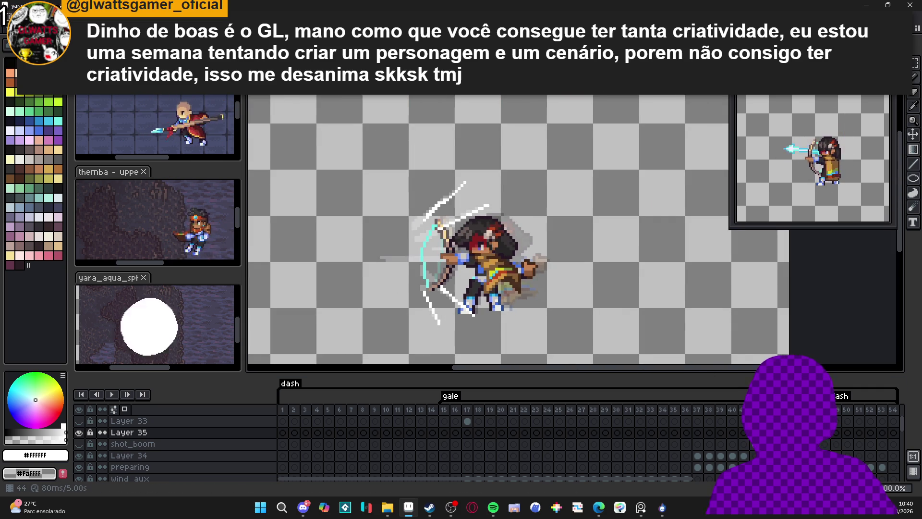
Step: With a single-pixel Pencil, draw a white diagonal streak above the head and thicken it
scroll(465, 192, up, 3)
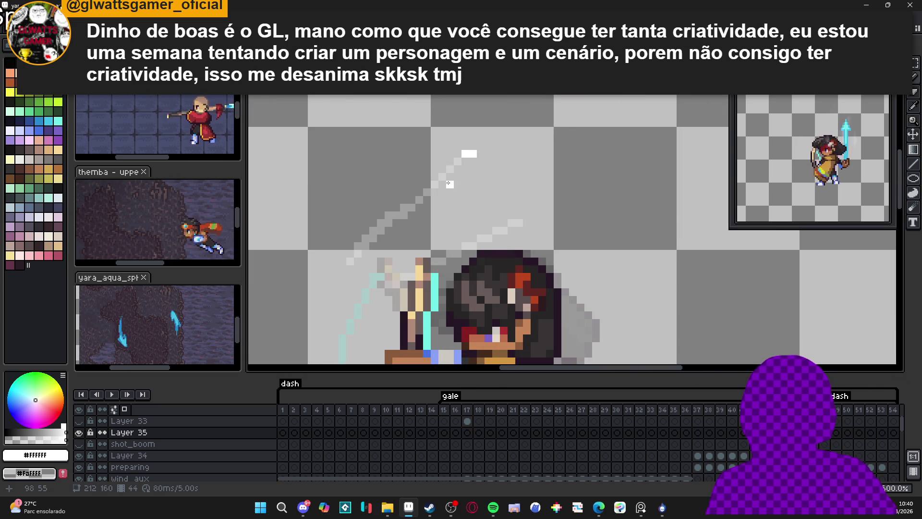
key(b)
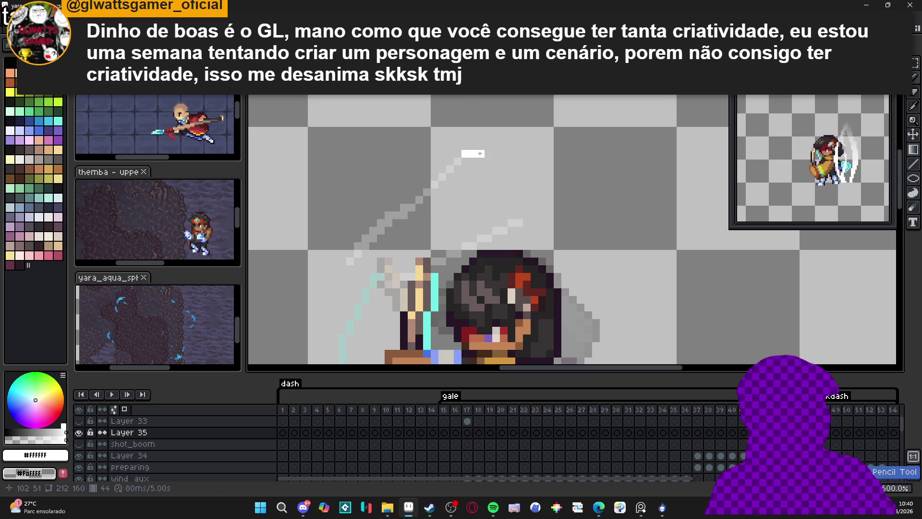
drag(480, 153, 485, 154)
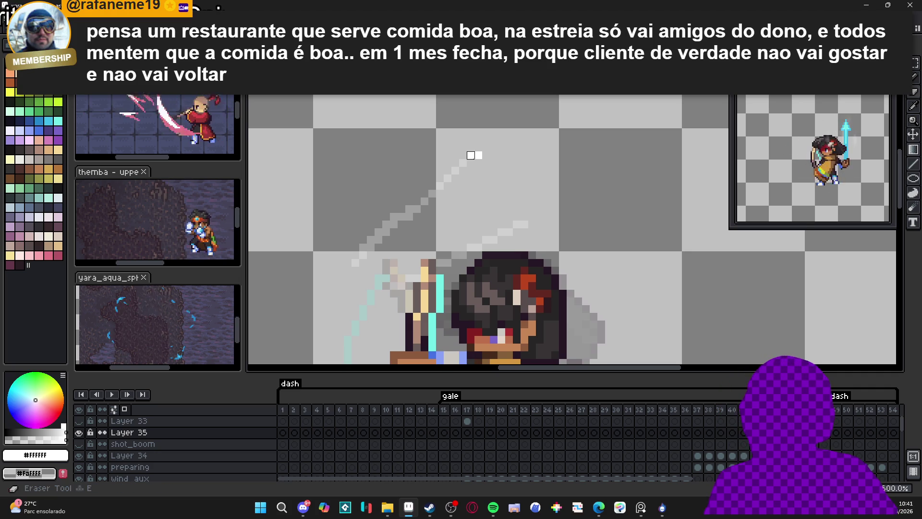
key(b)
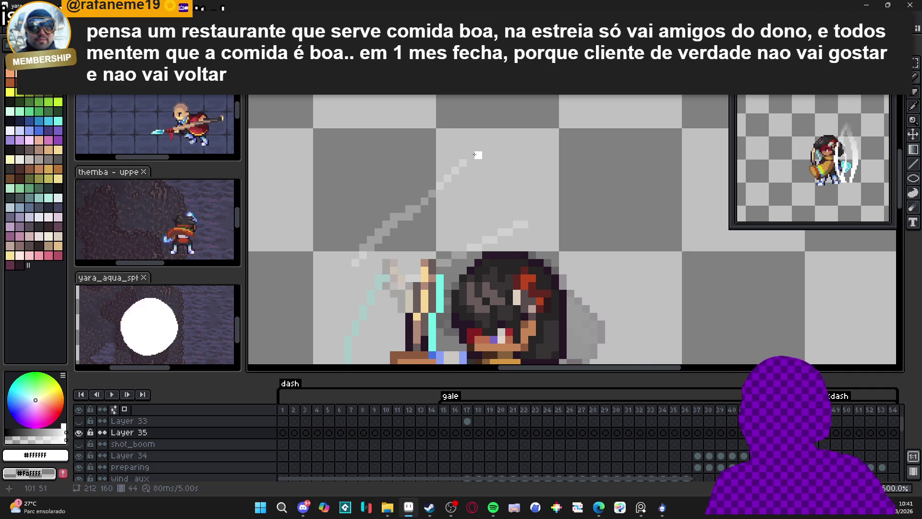
scroll(476, 155, down, 2)
scroll(487, 163, up, 2)
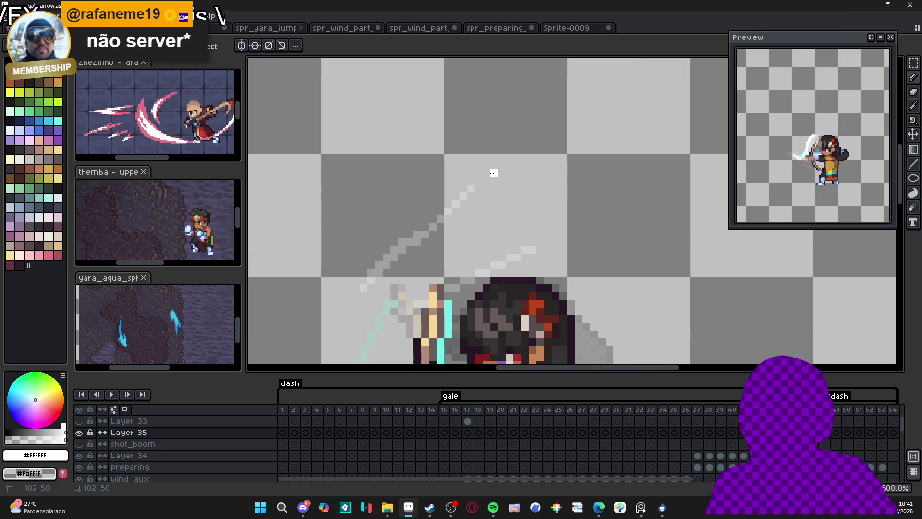
shift+click(417, 242)
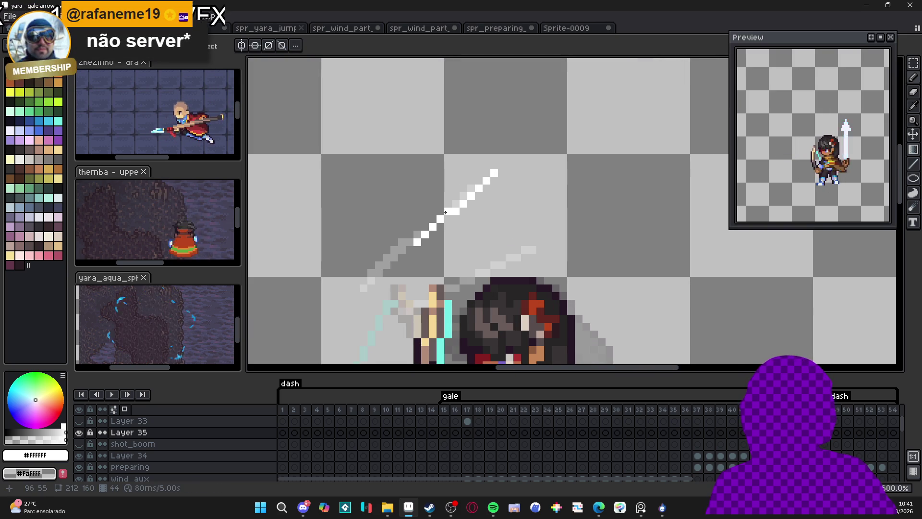
click(450, 215)
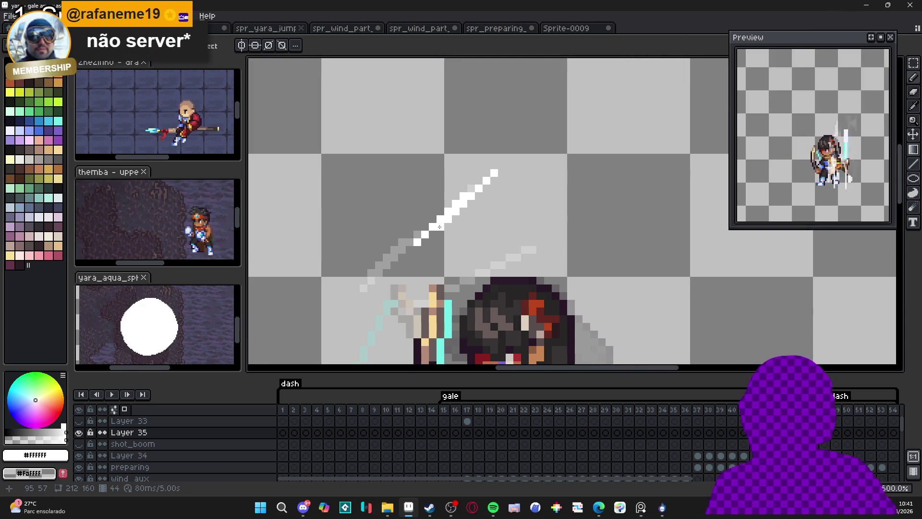
scroll(436, 226, down, 3)
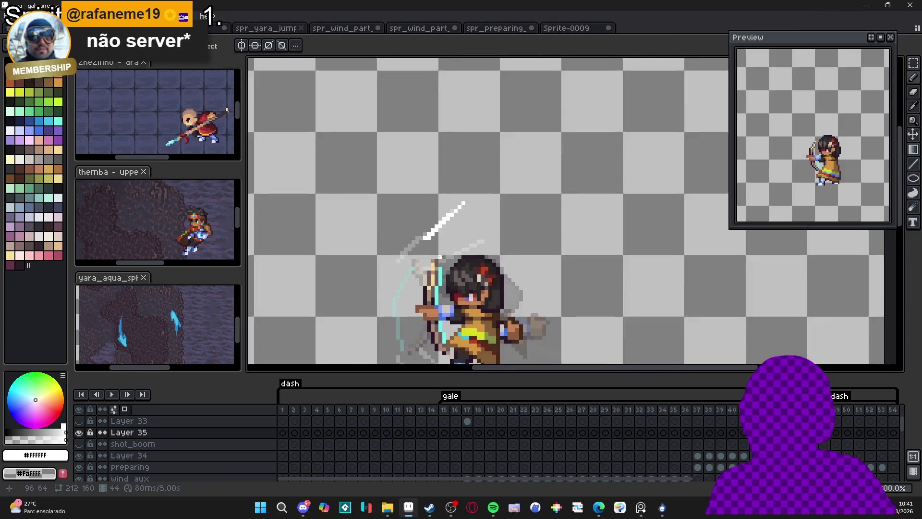
scroll(436, 206, up, 3)
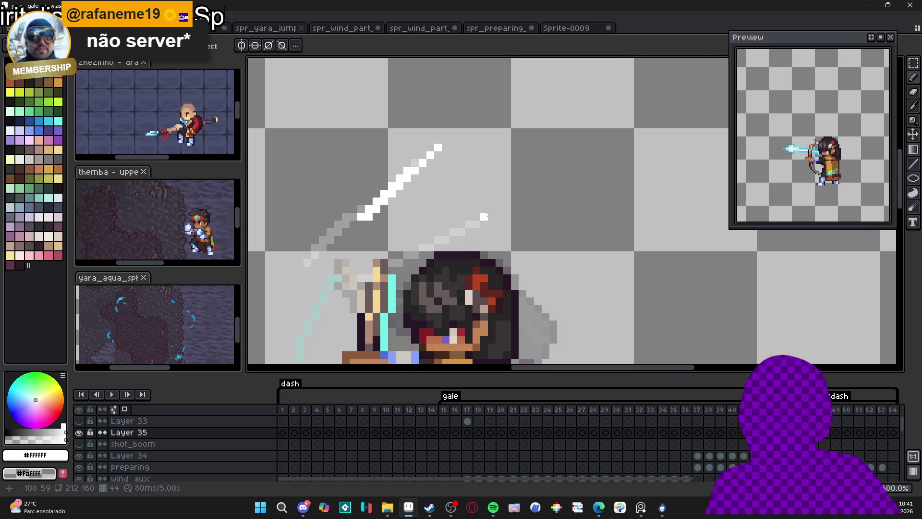
Step: Whiten the fainter second head streak and add white streaks below and down-left of the feet
click(491, 216)
click(492, 217)
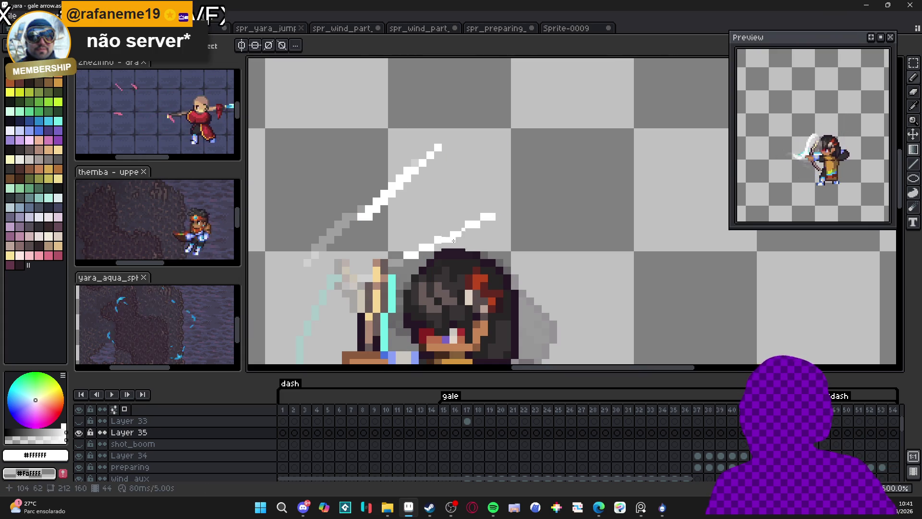
scroll(515, 169, down, 2)
scroll(424, 276, up, 3)
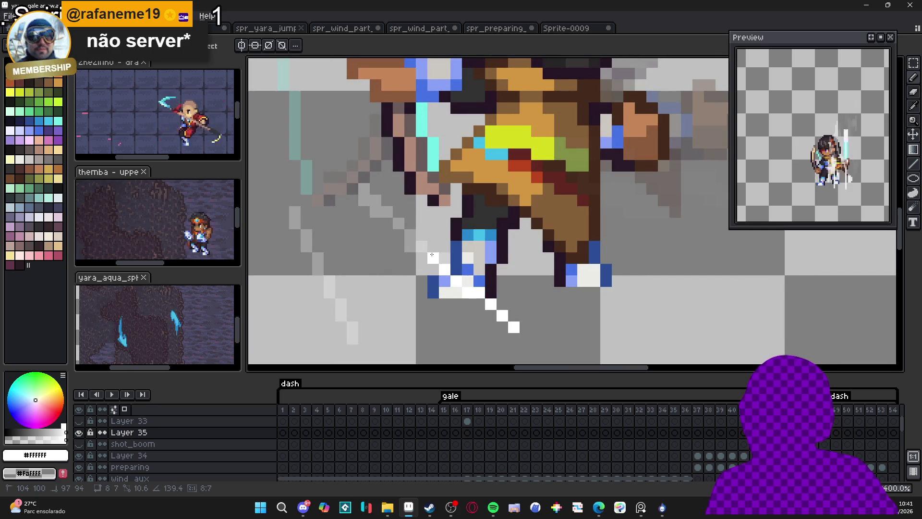
click(438, 260)
scroll(444, 285, down, 2)
scroll(408, 323, up, 2)
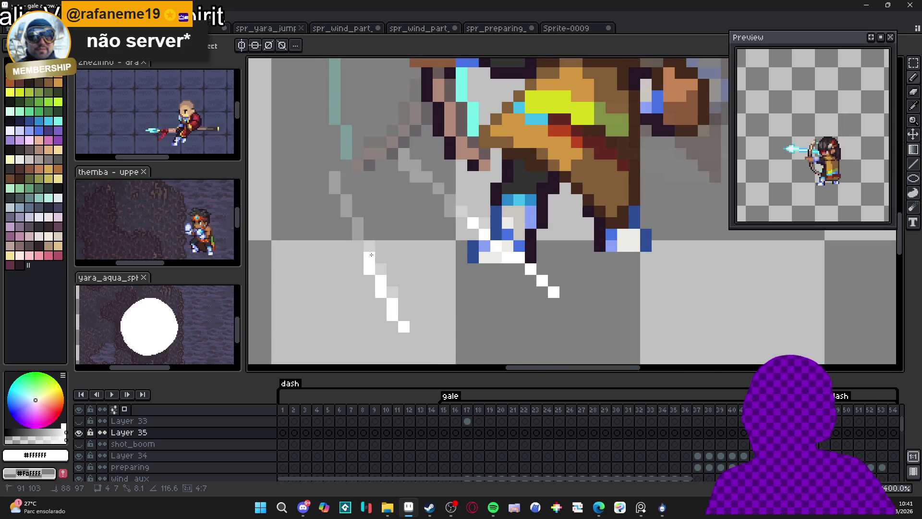
click(367, 250)
scroll(366, 251, down, 5)
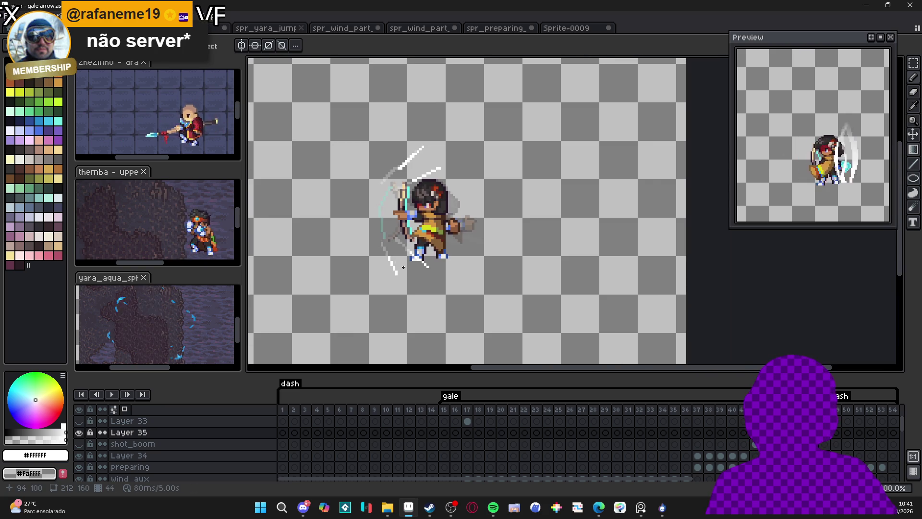
scroll(432, 202, up, 3)
Step: Trim the tops of the head streaks and erase parts of the streaks near the feet
key(b)
scroll(423, 154, down, 3)
scroll(426, 148, up, 1)
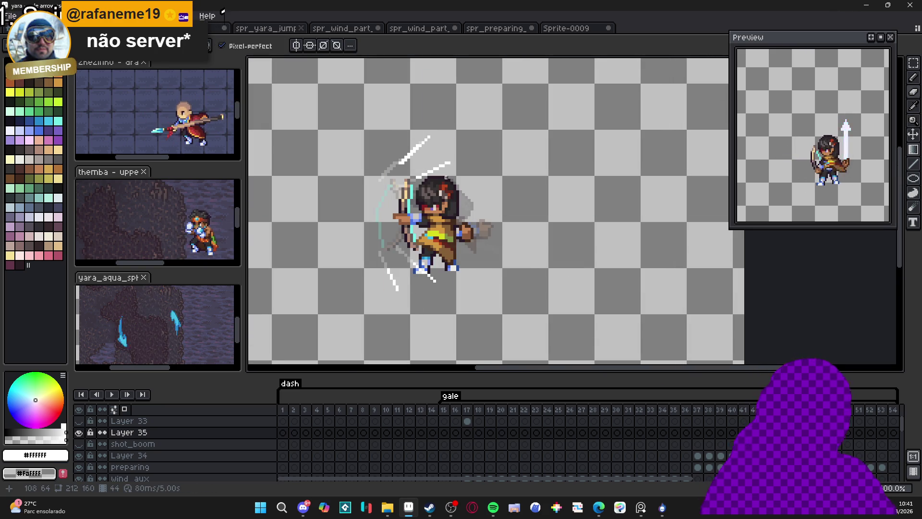
scroll(447, 178, down, 1)
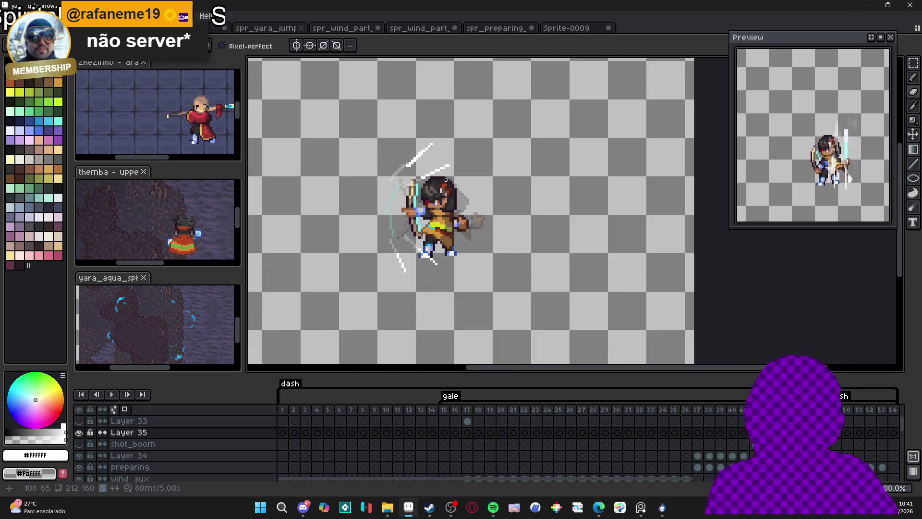
scroll(447, 144, up, 2)
scroll(443, 129, up, 1)
key(ctrl+z)
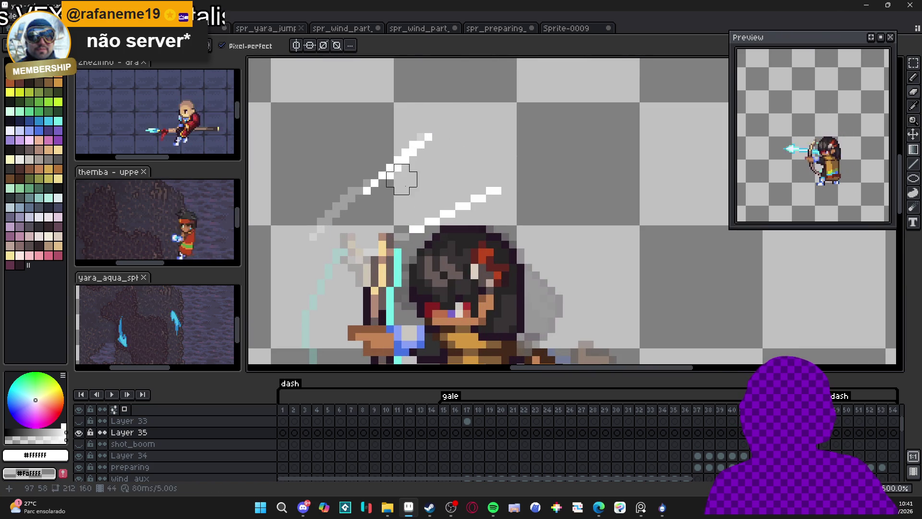
right_click(498, 191)
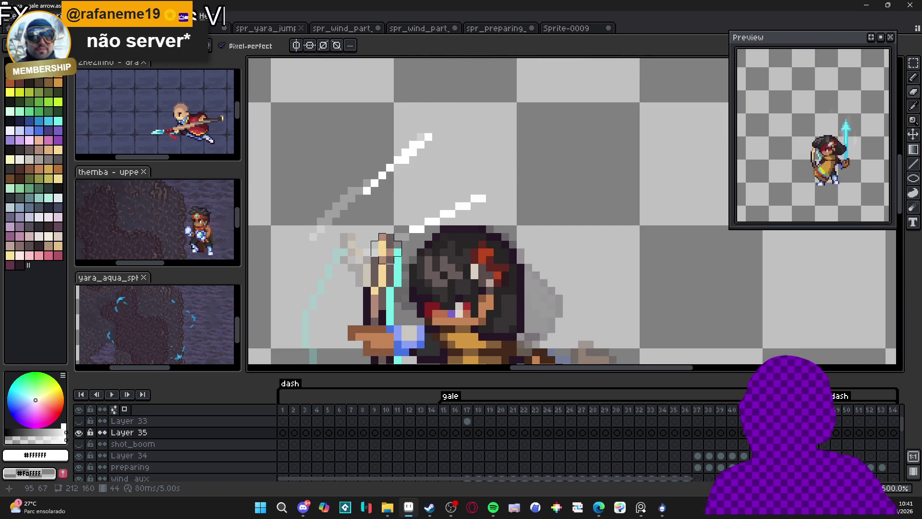
scroll(418, 245, down, 5)
scroll(433, 257, up, 5)
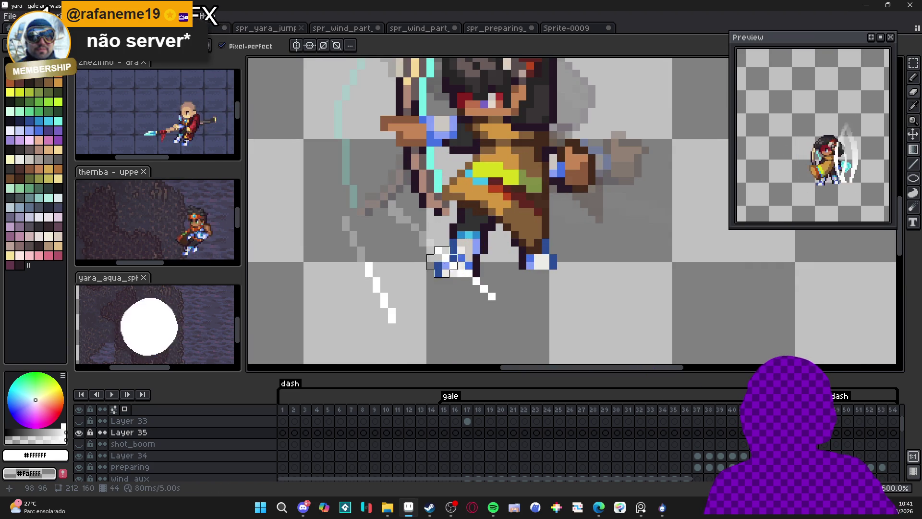
drag(483, 278, 496, 293)
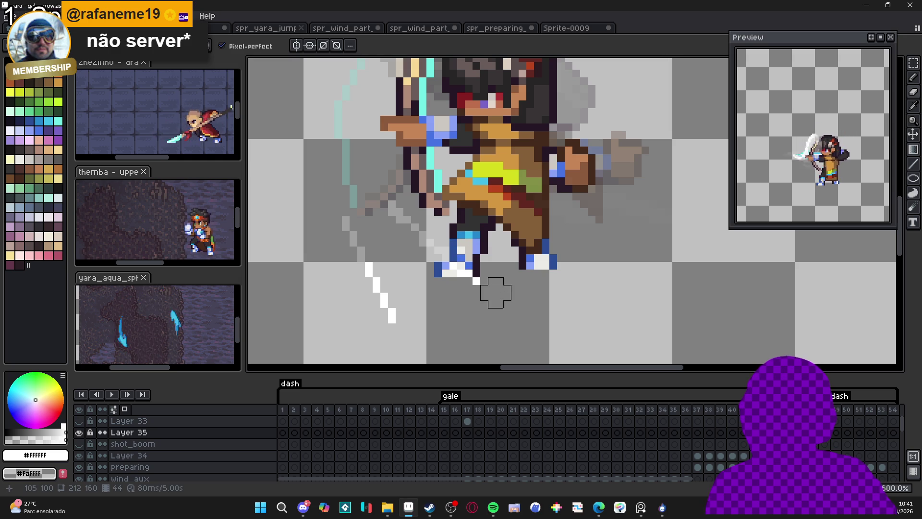
drag(356, 263, 395, 313)
scroll(408, 327, down, 3)
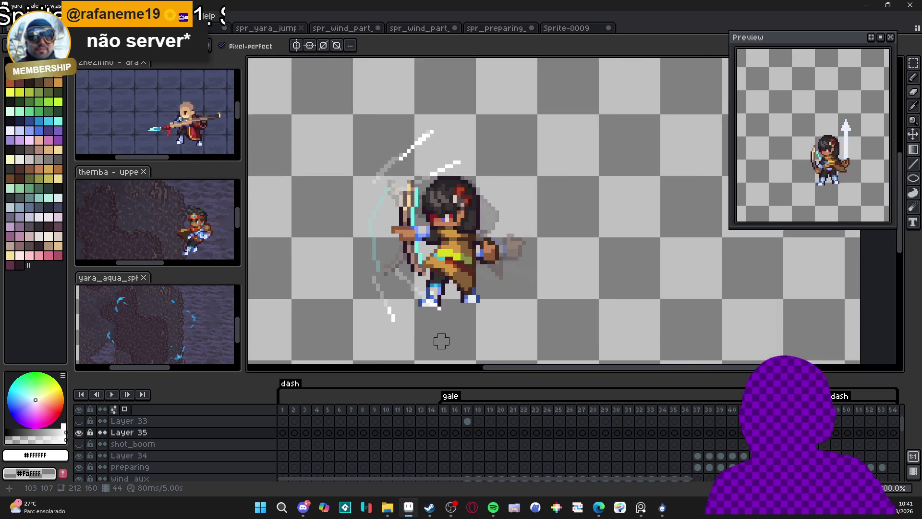
scroll(434, 341, down, 1)
scroll(448, 314, down, 2)
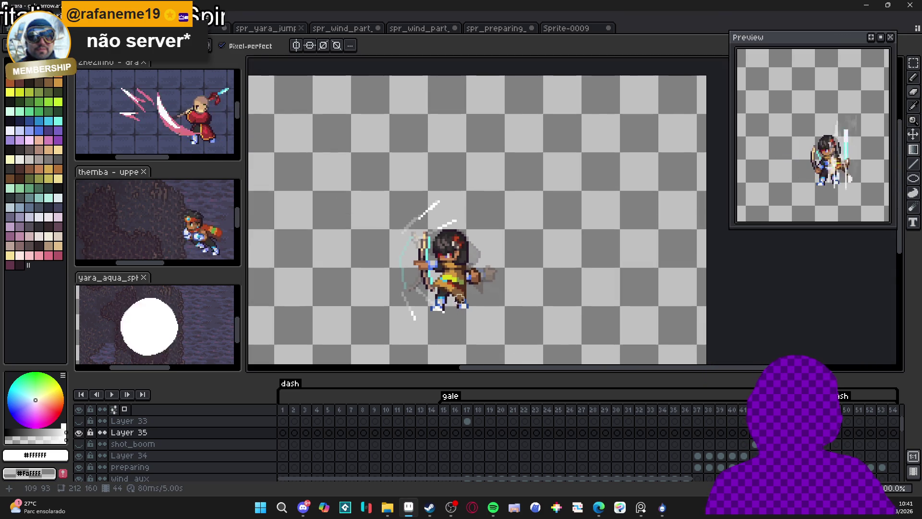
scroll(457, 240, up, 1)
Step: Flip between frames 43 and 45, ending with the Pencil tool selected
key(Left)
key(Right)
key(Right)
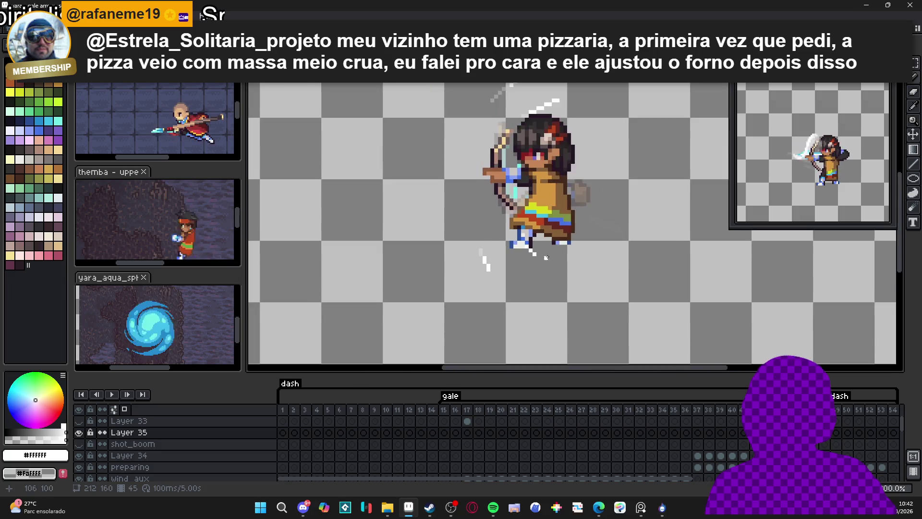
scroll(546, 269, up, 2)
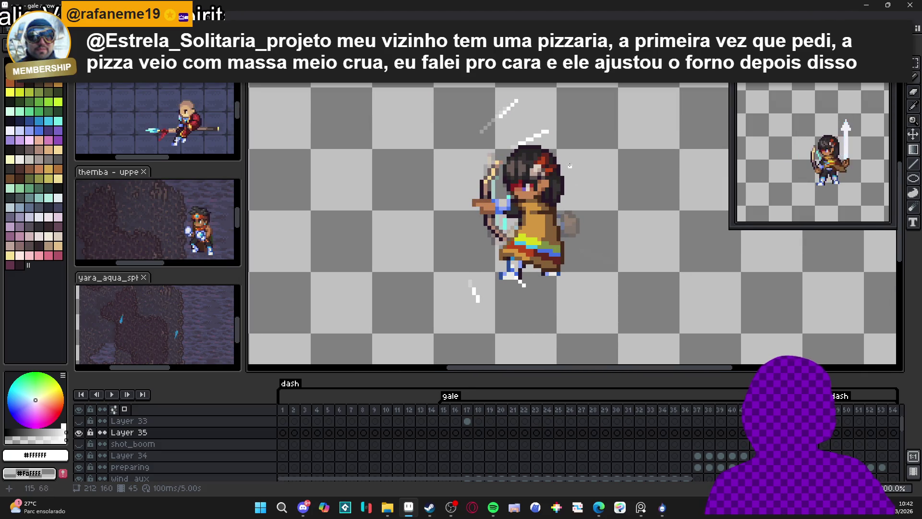
key(e)
scroll(547, 124, up, 3)
scroll(547, 124, down, 3)
key(b)
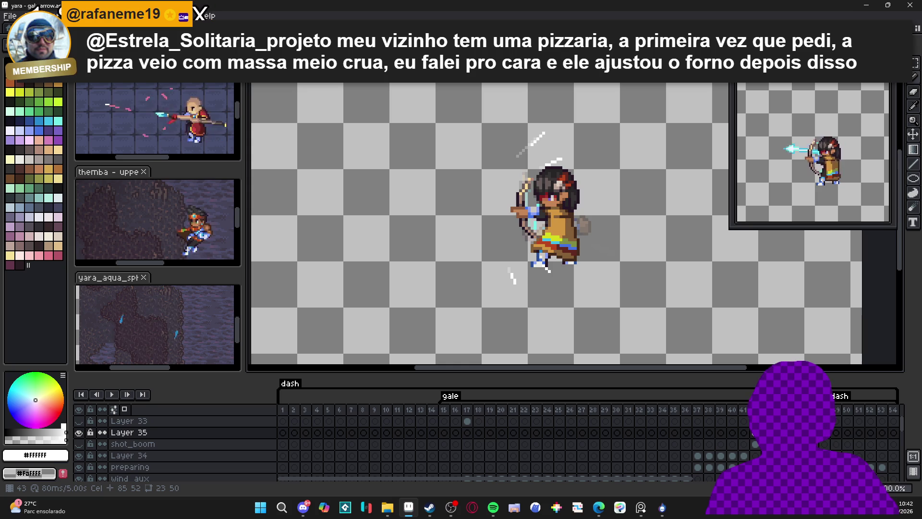
Step: On frame 45, add one white pixel to the end of the streak above the head
key(Left)
key(Left)
key(Right)
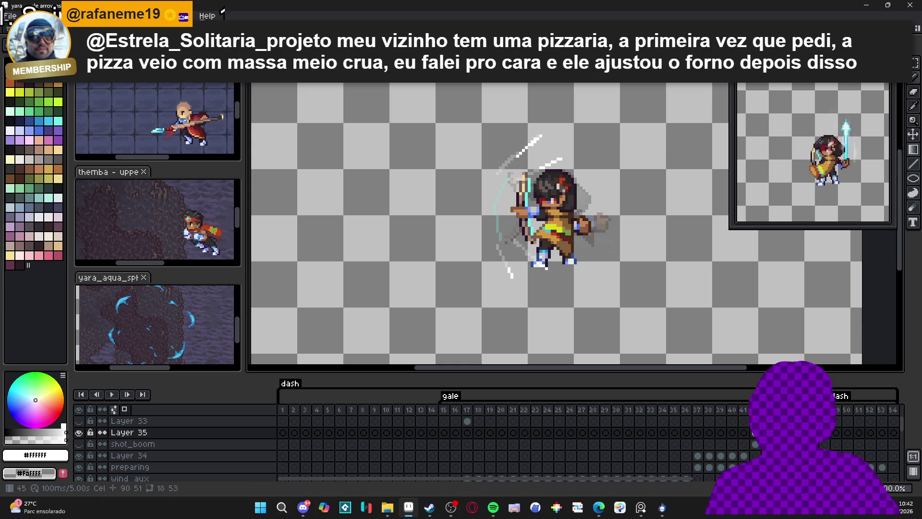
key(Right)
scroll(557, 156, up, 3)
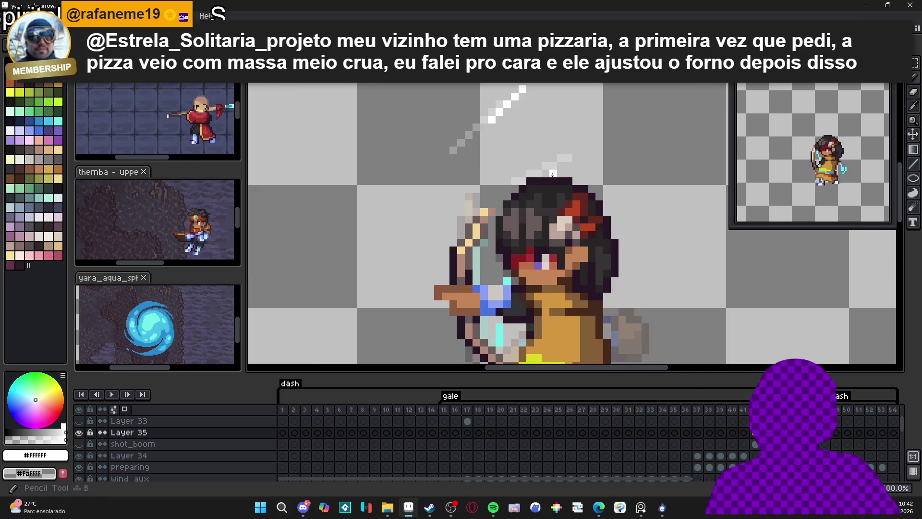
click(584, 159)
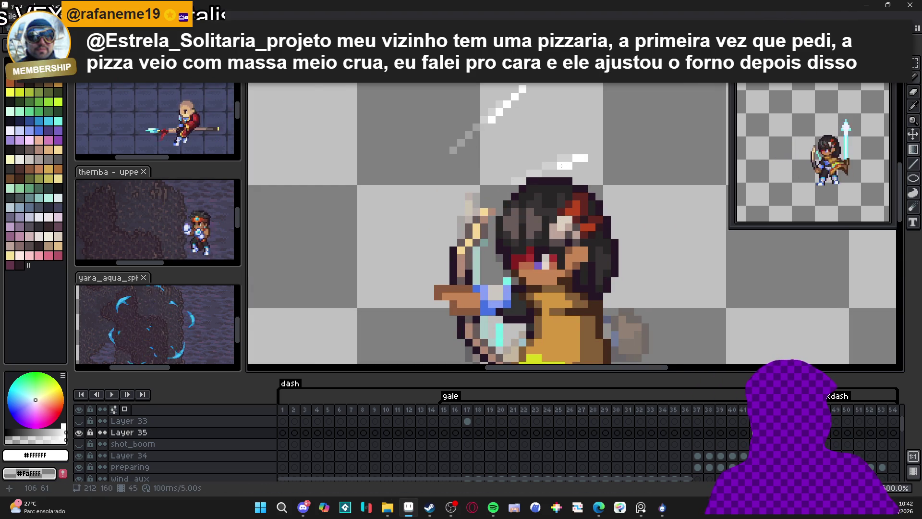
scroll(561, 165, down, 3)
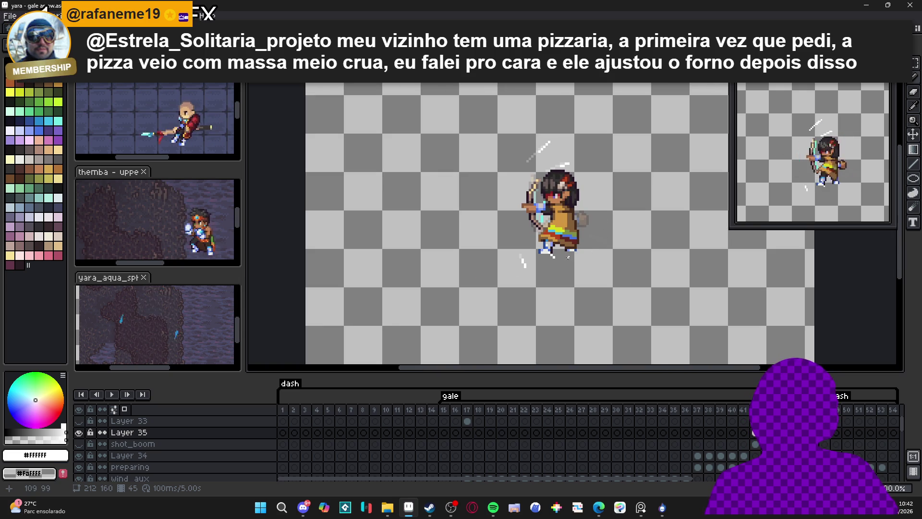
key(Right)
key(Right)
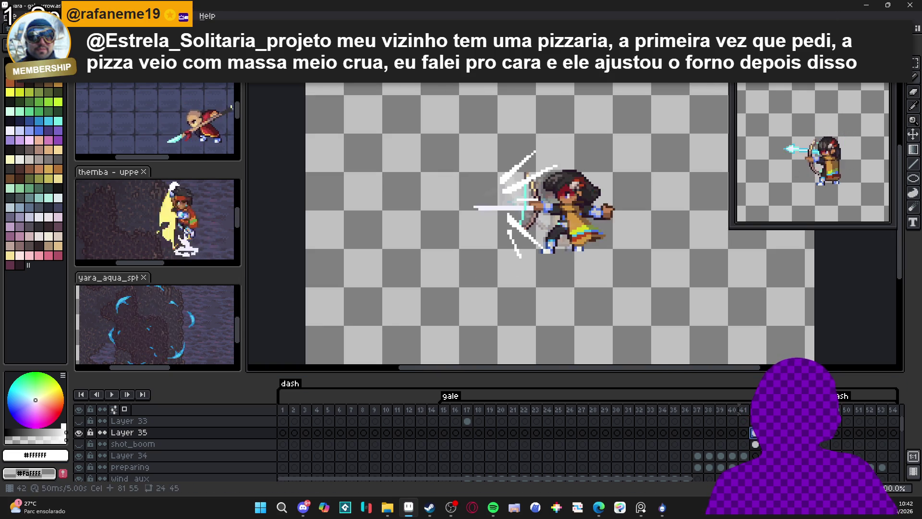
key(Right)
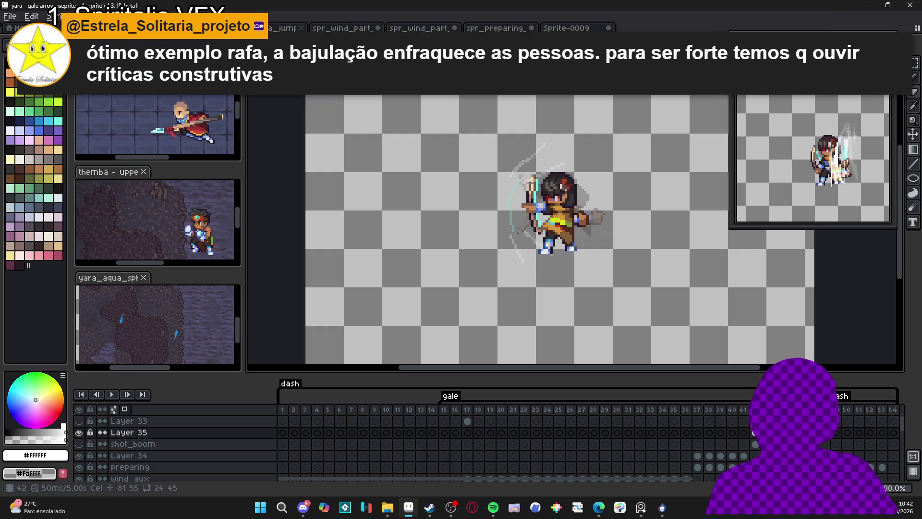
Step: Move from frame 45 back to frame 44 and zoom in and out to inspect the wind arc
click(755, 433)
key(Left)
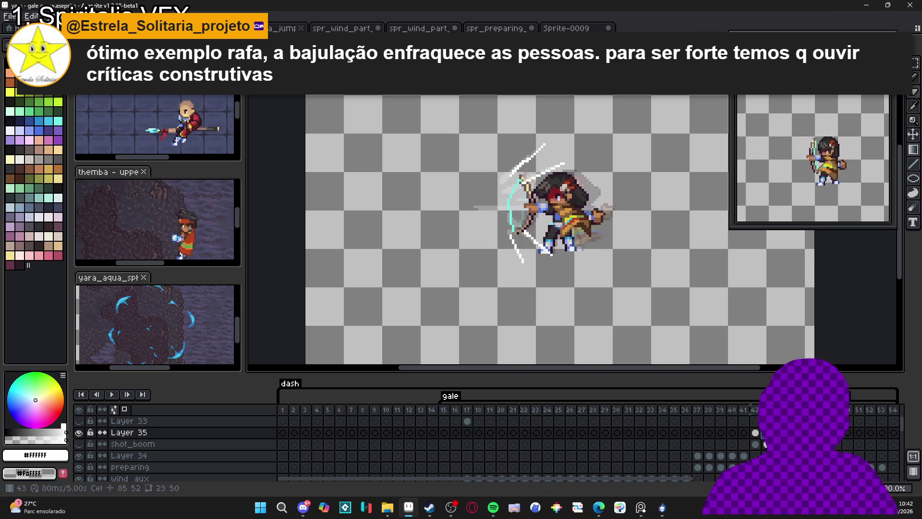
scroll(488, 174, up, 3)
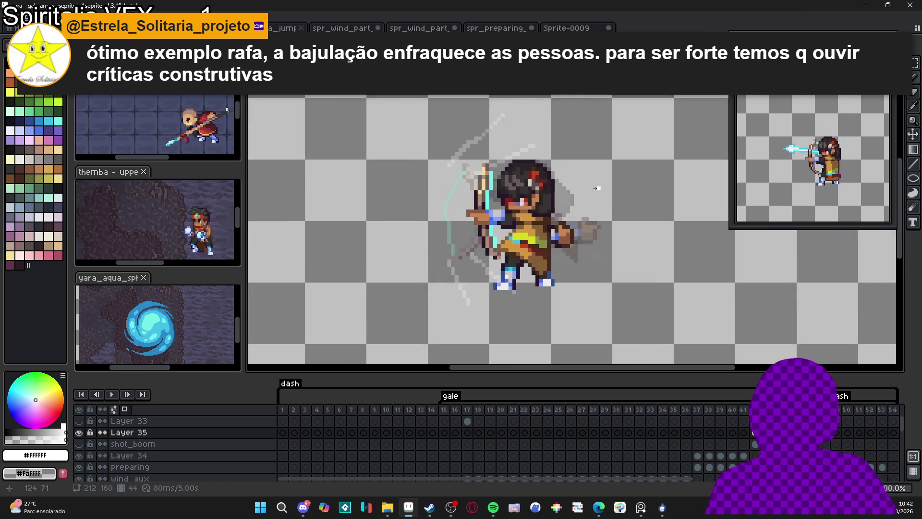
scroll(488, 173, up, 2)
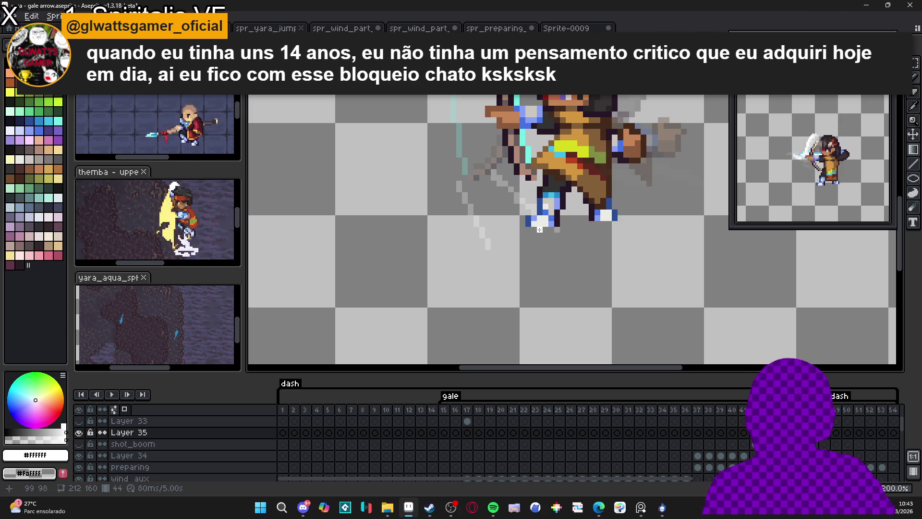
scroll(492, 254, down, 2)
scroll(487, 243, up, 1)
scroll(488, 242, up, 1)
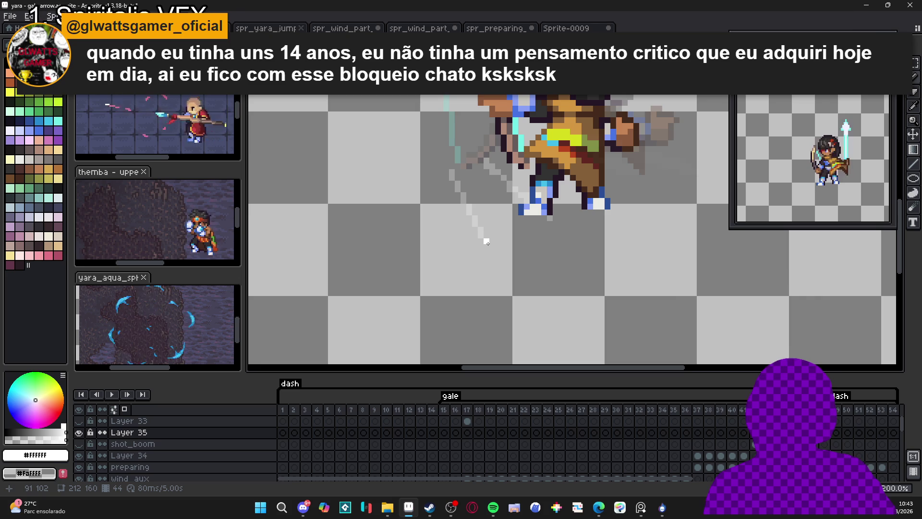
scroll(487, 243, down, 1)
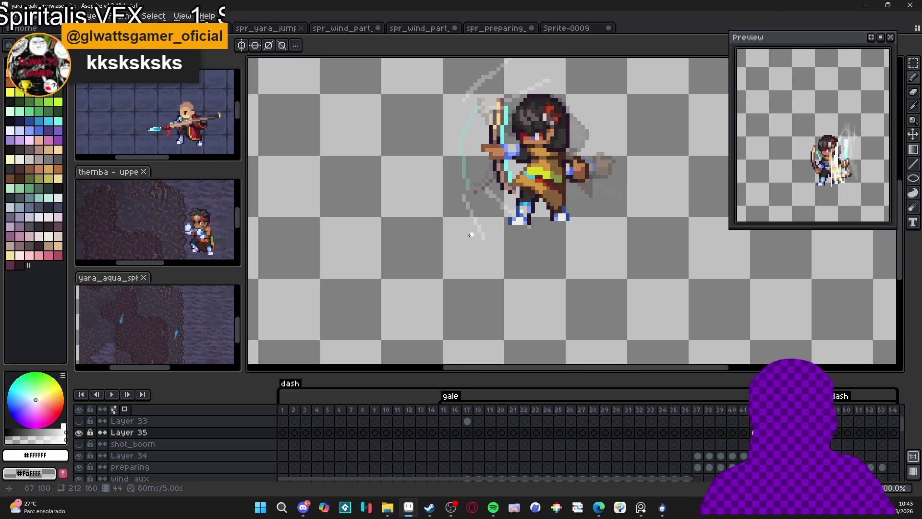
scroll(548, 253, down, 3)
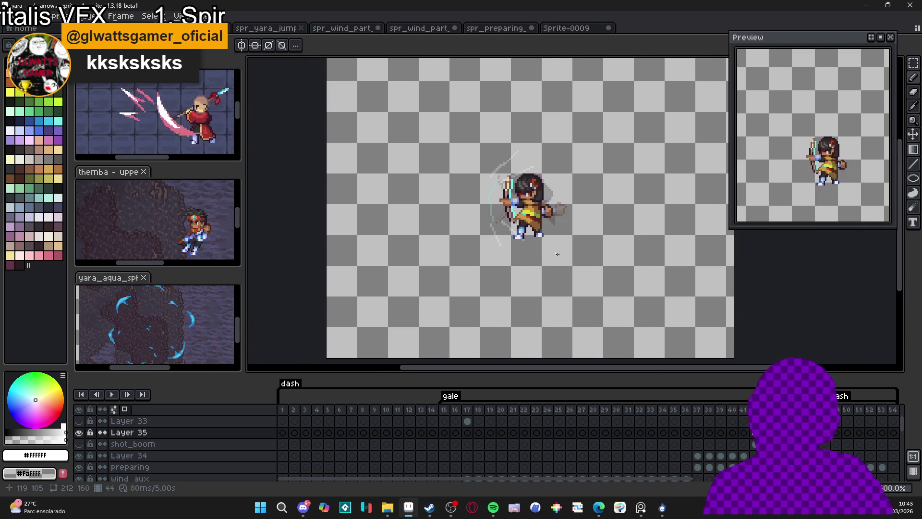
key(Return)
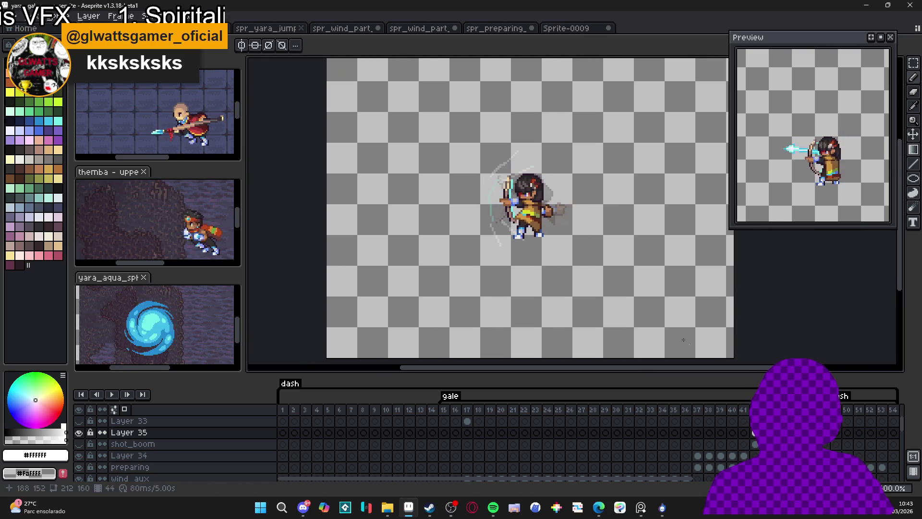
scroll(539, 142, up, 2)
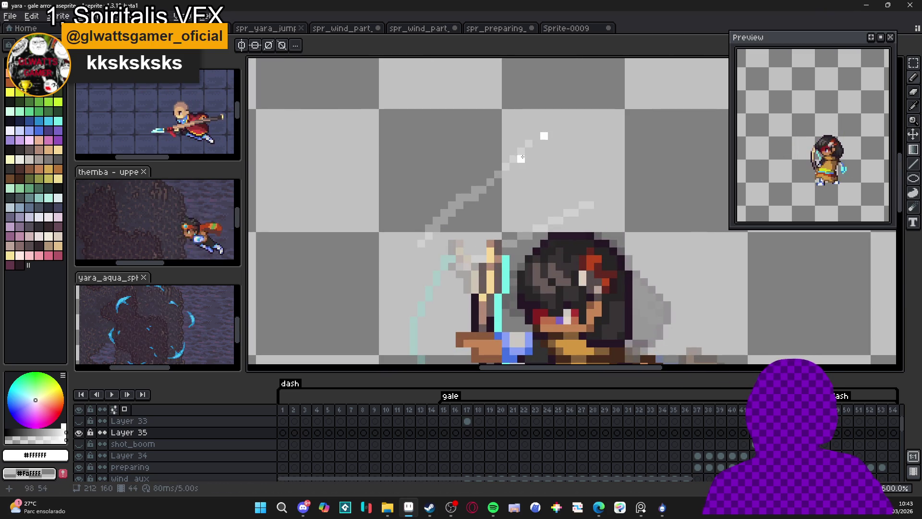
Step: Lengthen the white streak above the archer, add a diagonal streak by her feet, then play the animation
drag(543, 128, 518, 153)
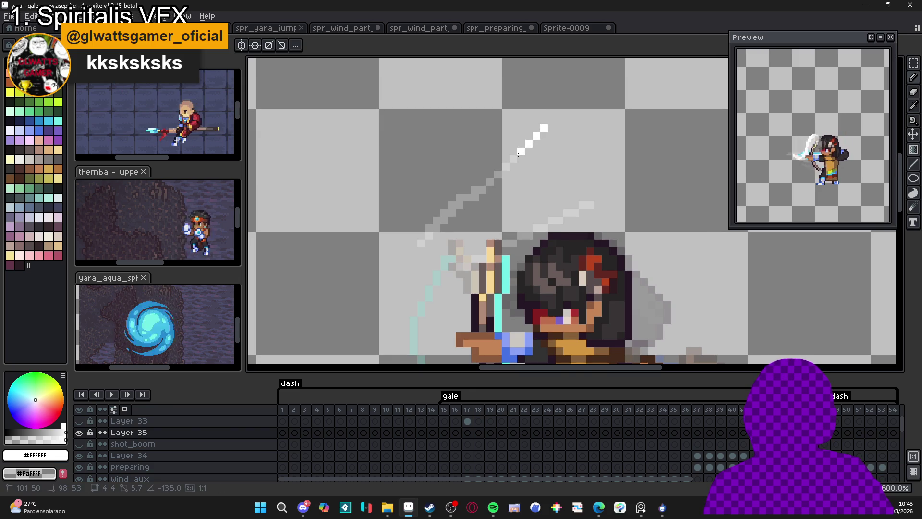
scroll(528, 164, down, 3)
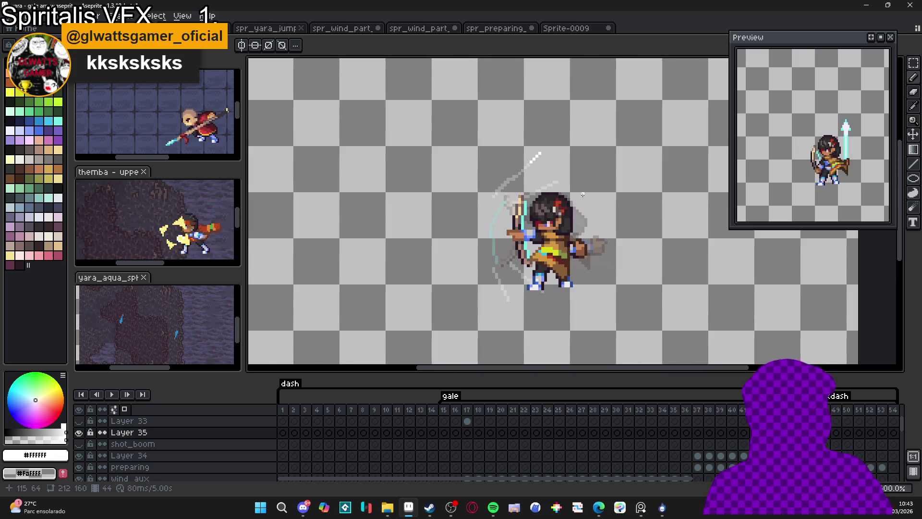
scroll(517, 238, up, 4)
drag(508, 289, 464, 248)
drag(362, 327, 341, 273)
scroll(341, 273, down, 6)
key(Return)
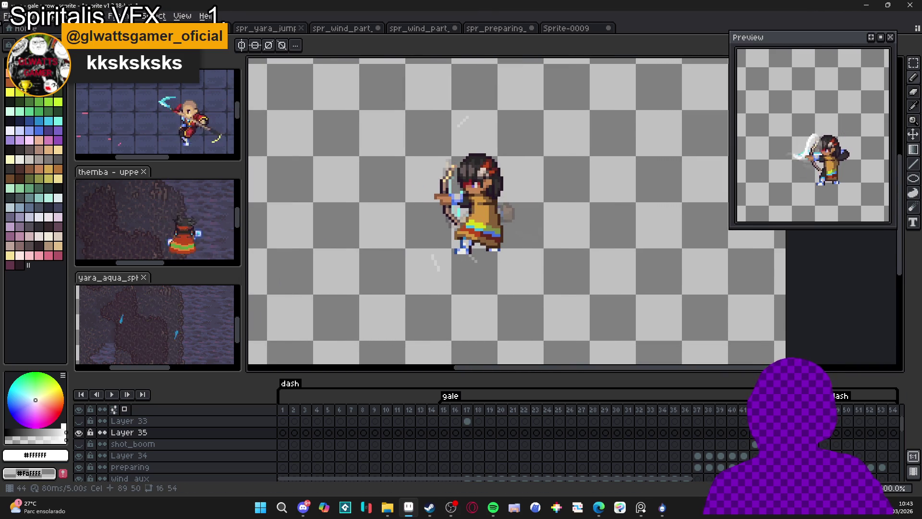
Step: Make the shot_boom and bg1 layers visible again
click(81, 445)
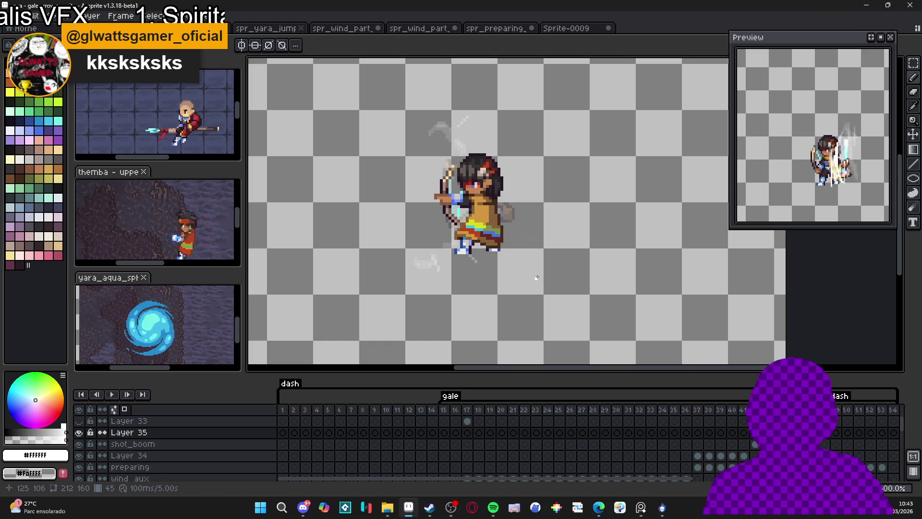
scroll(271, 445, down, 5)
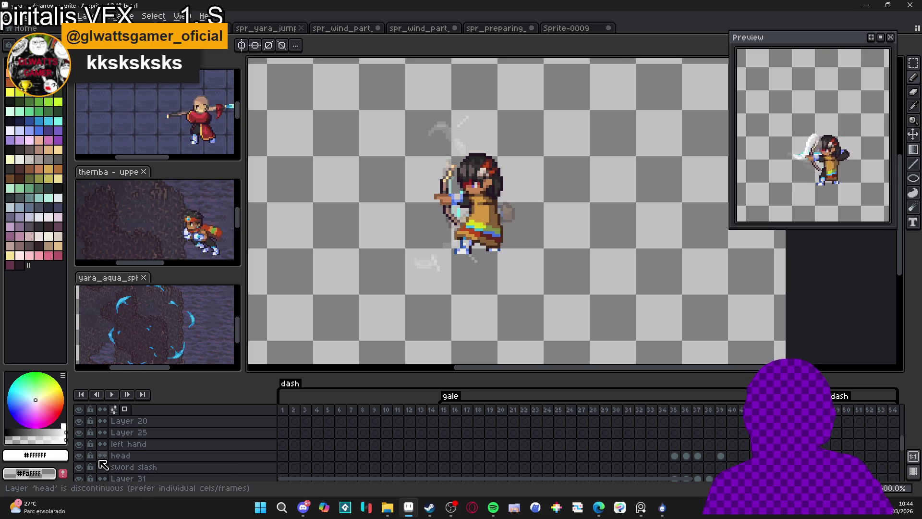
scroll(104, 464, down, 2)
scroll(103, 463, down, 5)
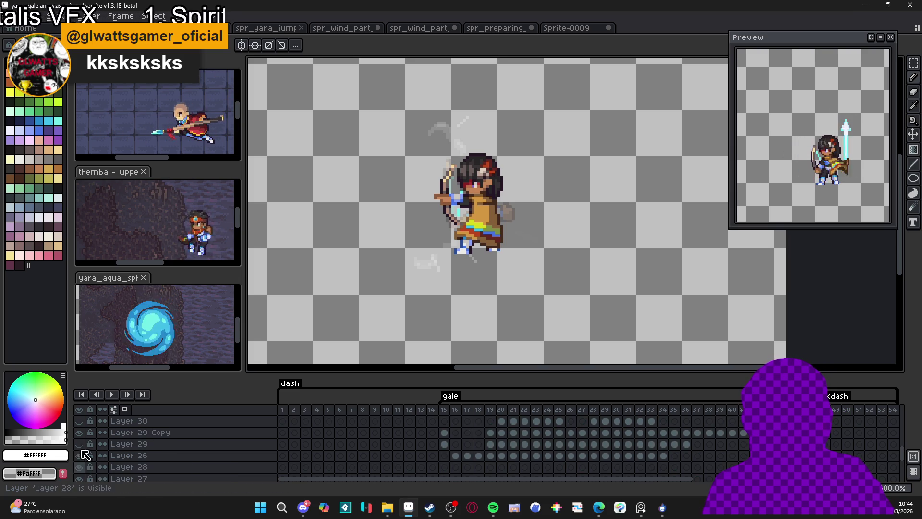
scroll(93, 476, down, 5)
click(79, 452)
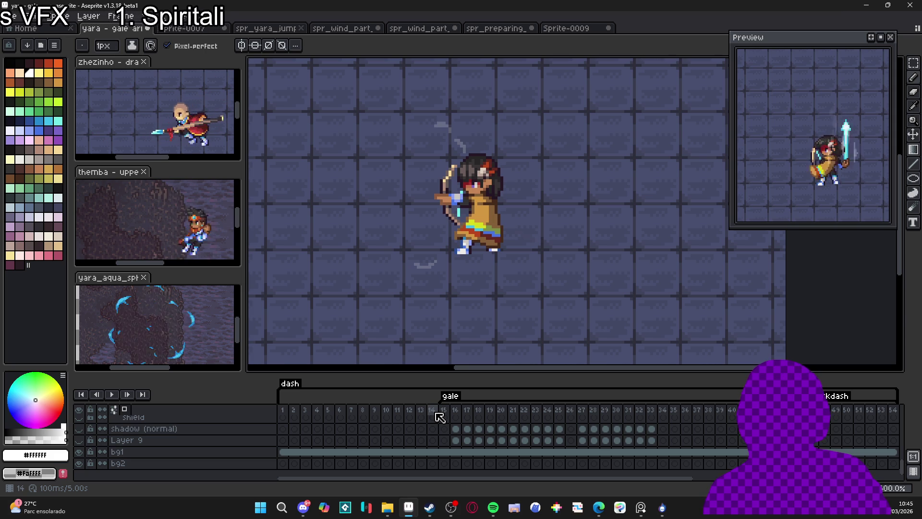
Step: Select Layer 33 at frame 43 in the timeline
scroll(651, 463, up, 5)
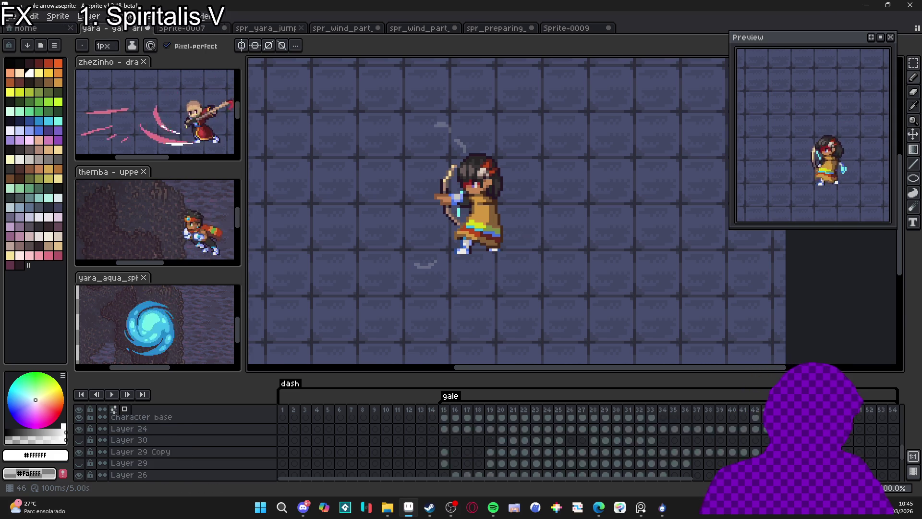
scroll(755, 446, up, 3)
click(755, 433)
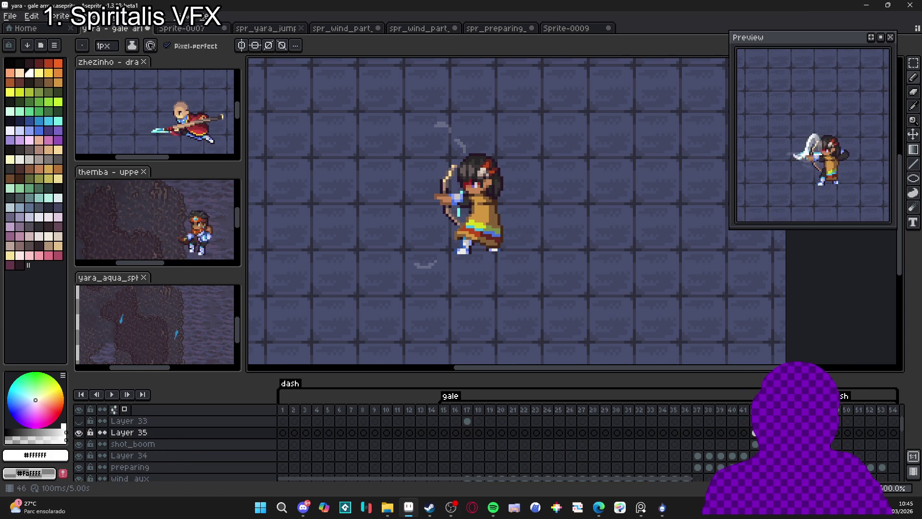
click(755, 421)
click(766, 421)
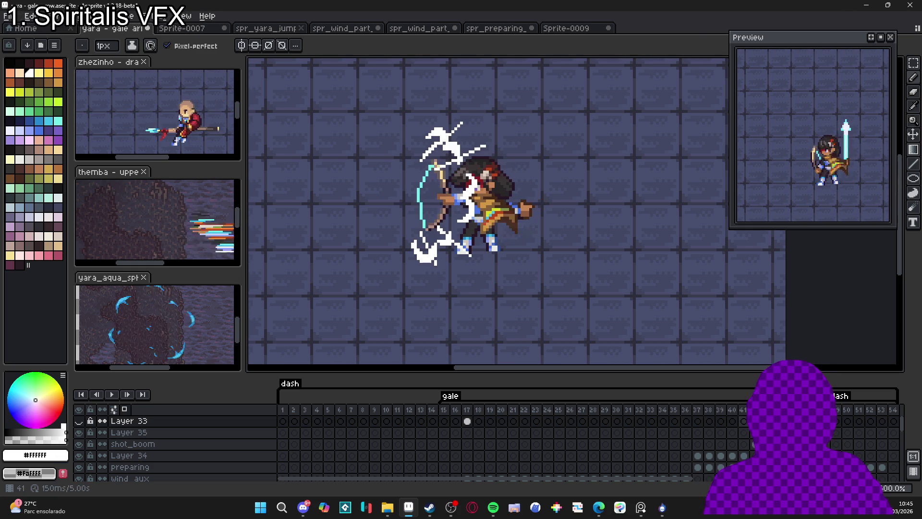
Step: Preview the animation, then add an empty Layer 36 with the Filled Ellipse tool ready
key(Return)
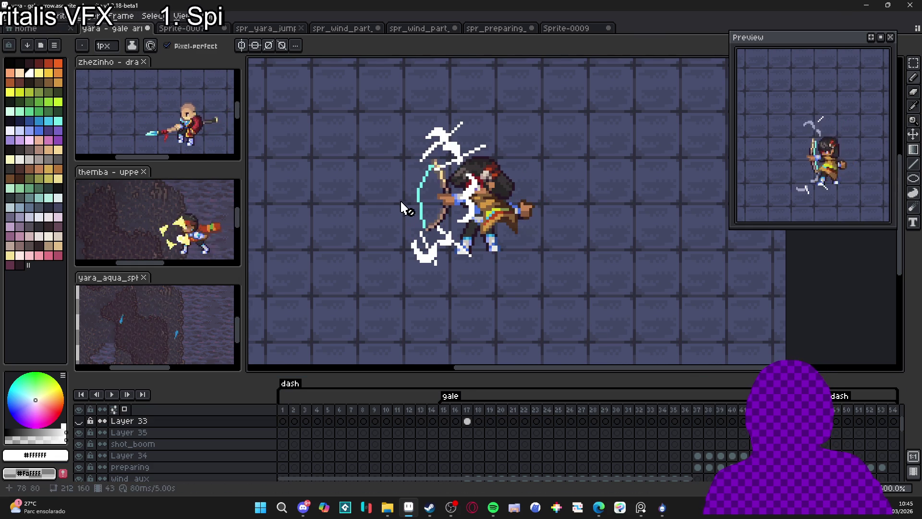
key(shift+n)
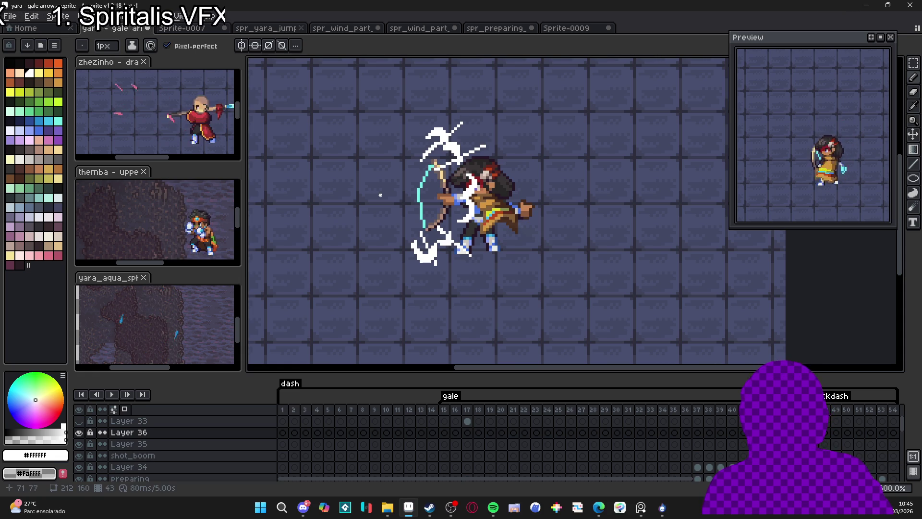
click(912, 179)
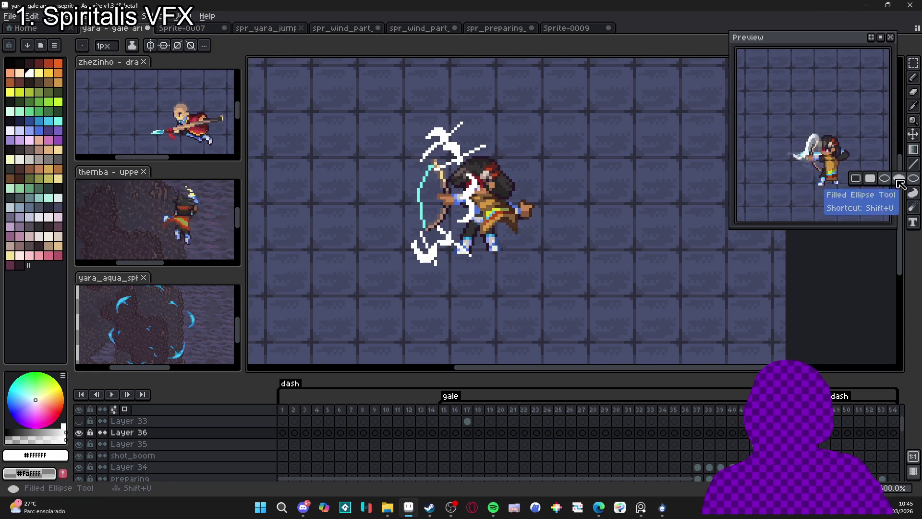
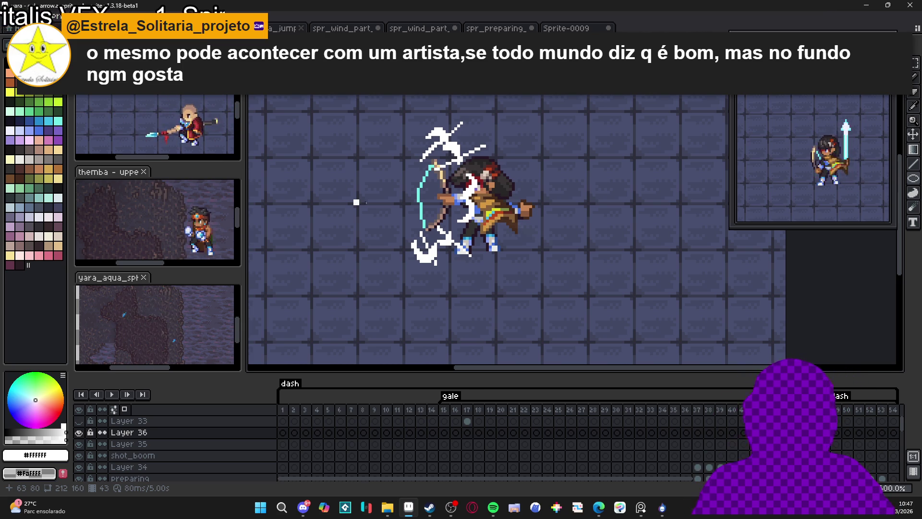
Step: Draw a 1px white ellipse left of the archer's bow, then redraw it taller after an undo
key(ctrl+z)
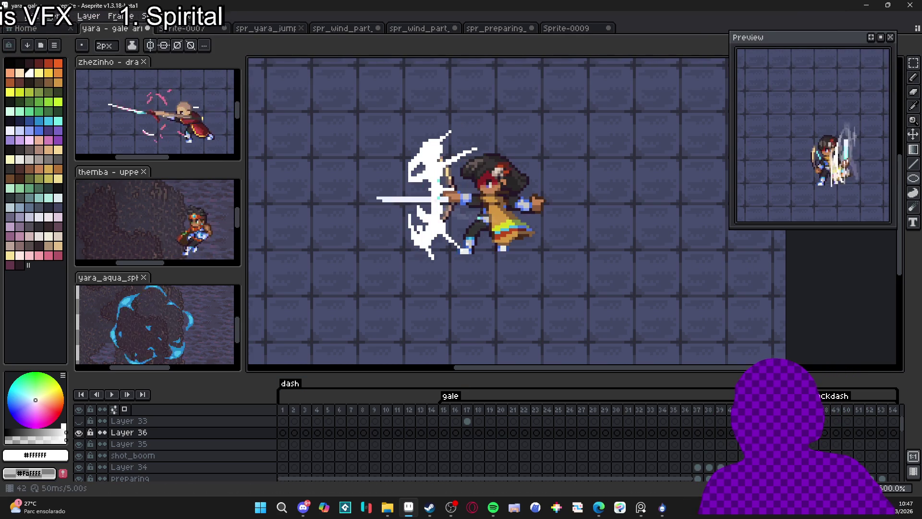
key(ctrl+z)
key(b)
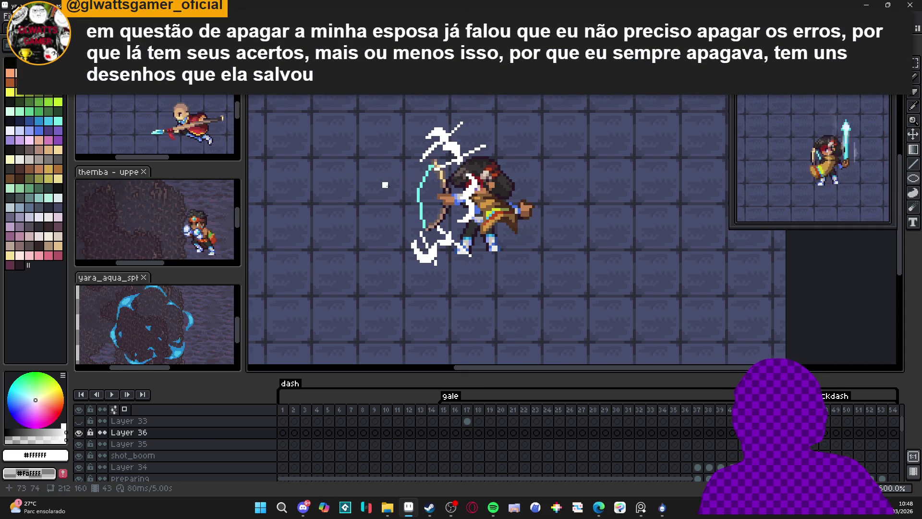
drag(380, 173, 402, 230)
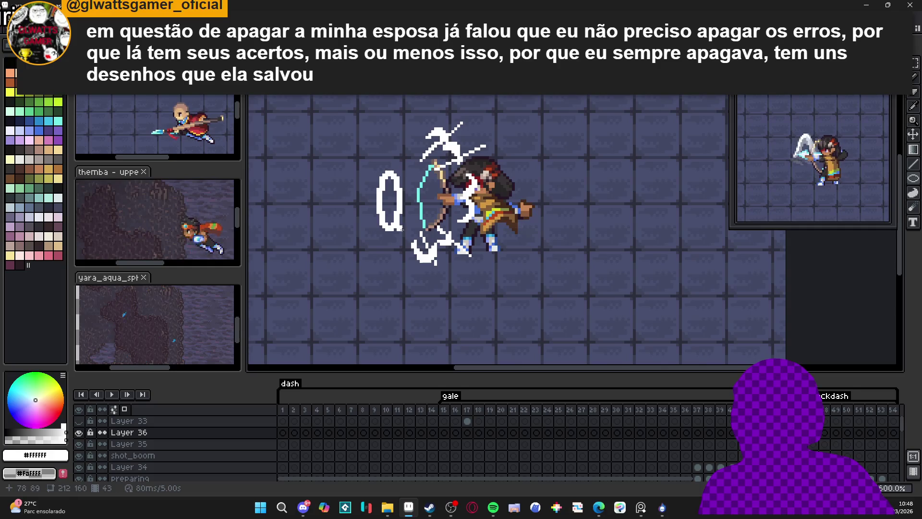
key(ctrl+z)
drag(380, 165, 402, 231)
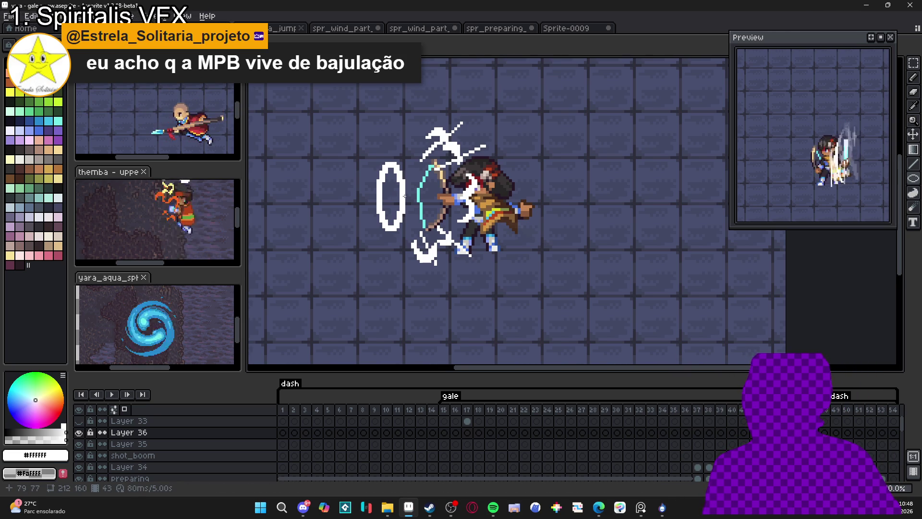
scroll(389, 197, up, 1)
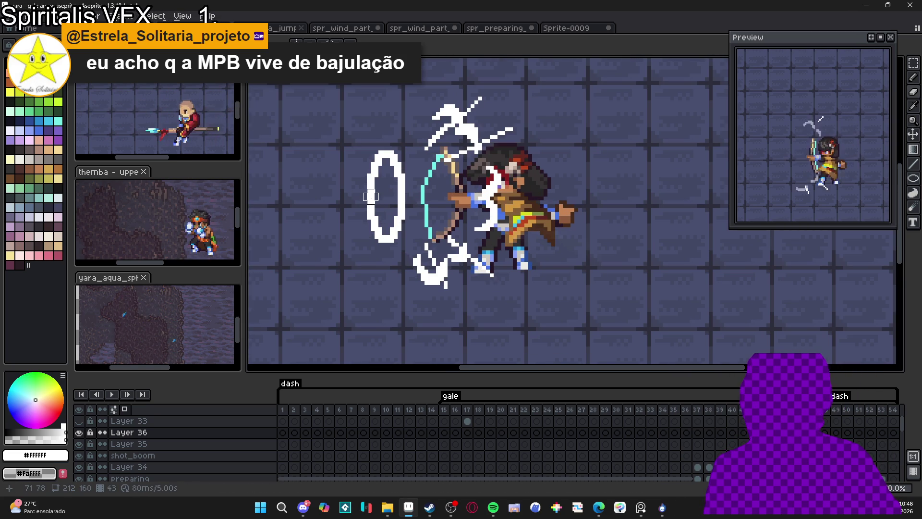
scroll(371, 200, down, 2)
scroll(399, 192, up, 1)
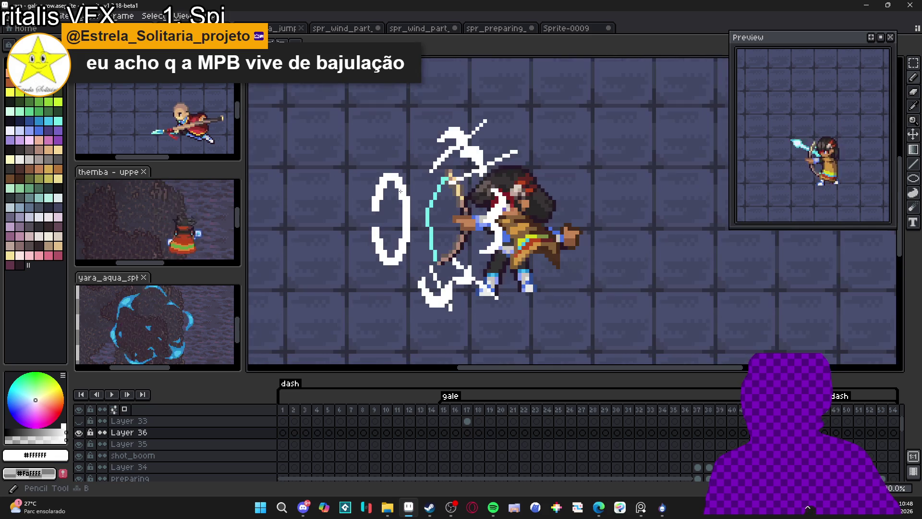
scroll(390, 173, down, 1)
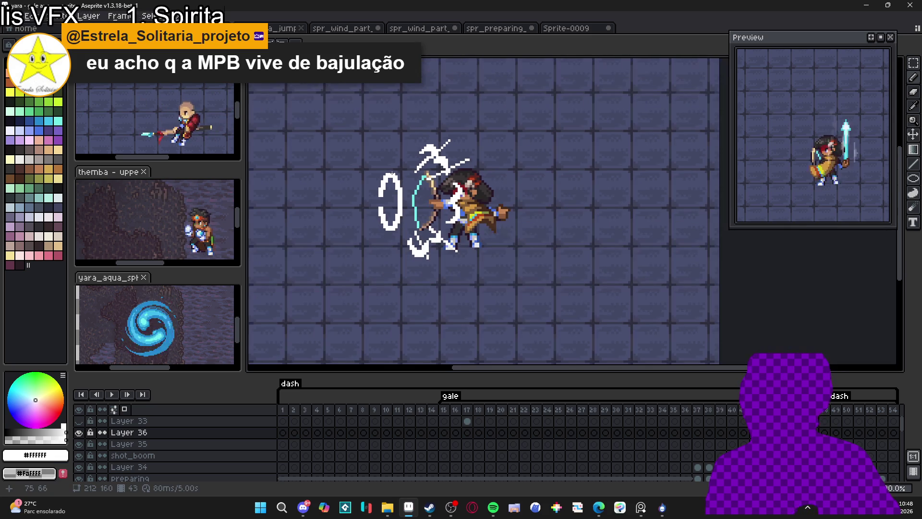
scroll(387, 169, up, 1)
scroll(399, 180, down, 1)
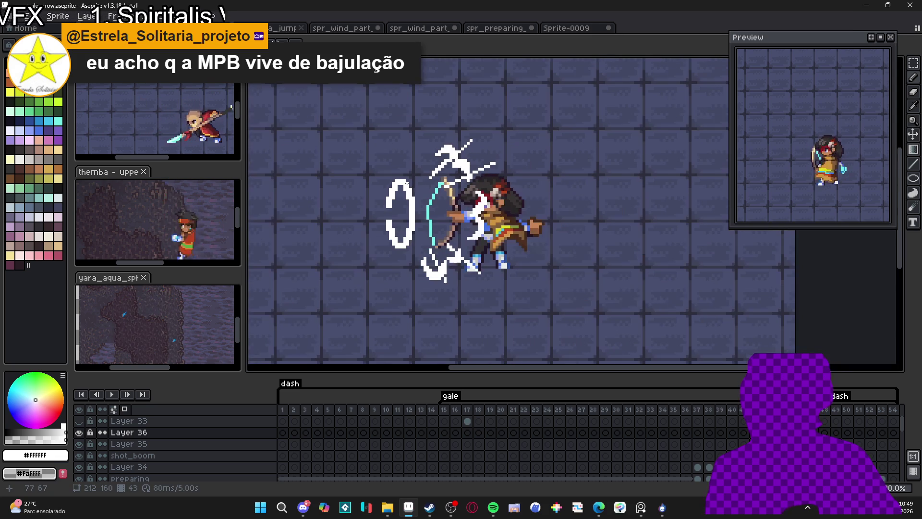
scroll(407, 183, up, 1)
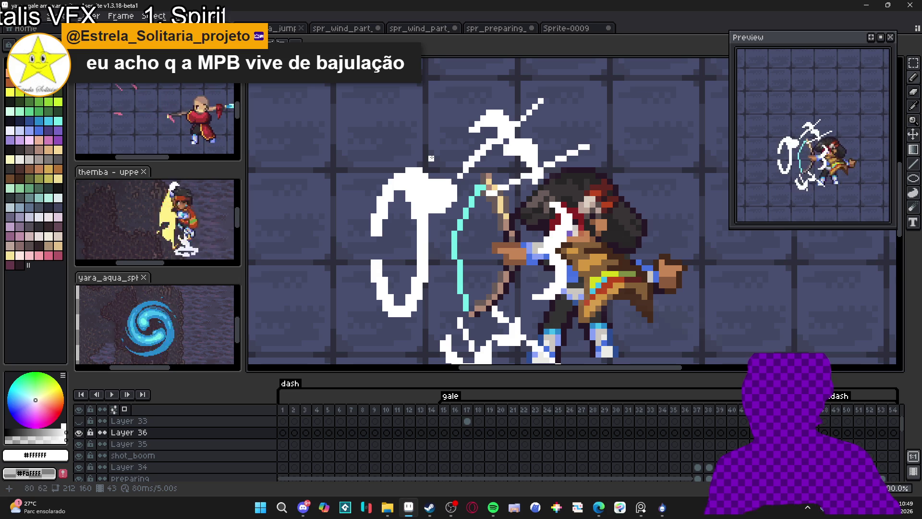
Step: Thicken the white ring with 1px and 2px pencil strokes, adding extra pixels along its bottom
drag(425, 158, 434, 153)
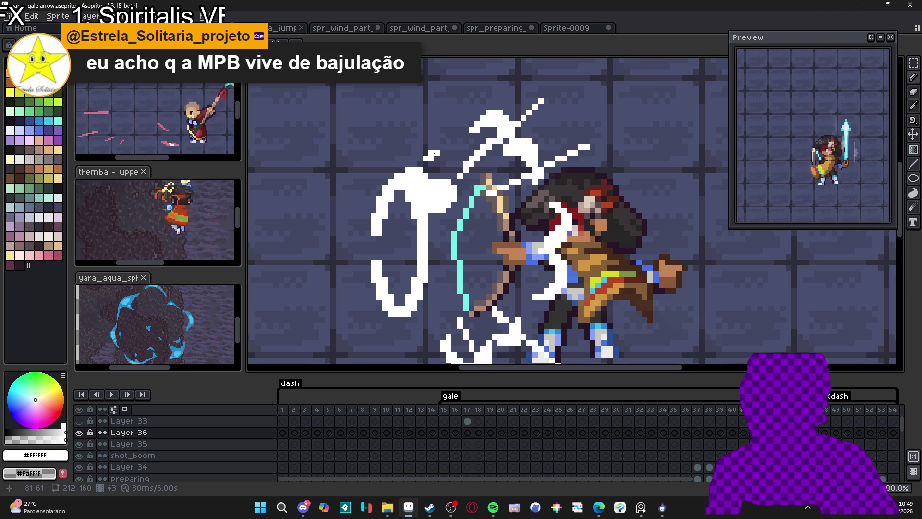
click(426, 163)
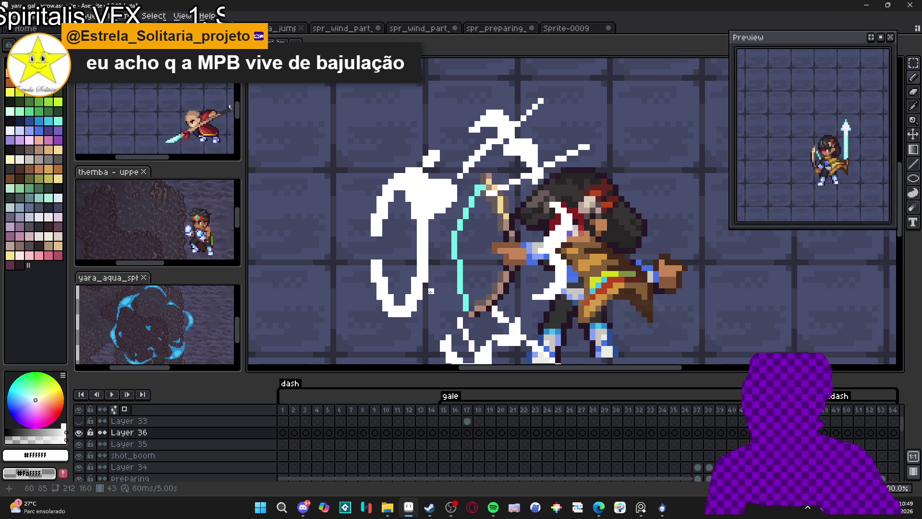
drag(440, 286, 431, 283)
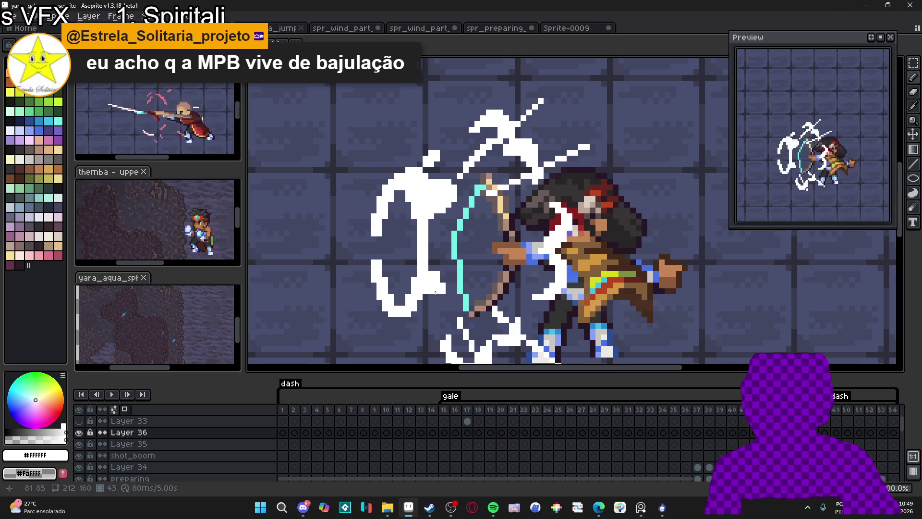
key(minus)
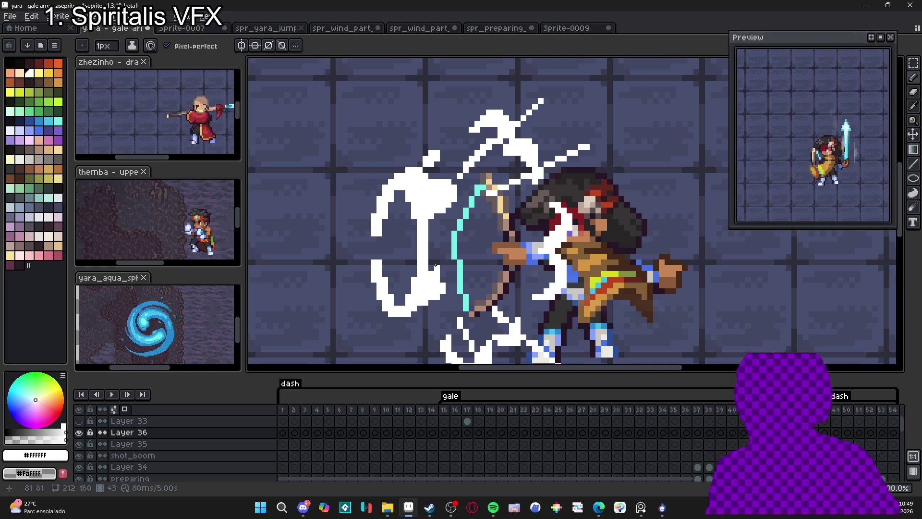
key(plus)
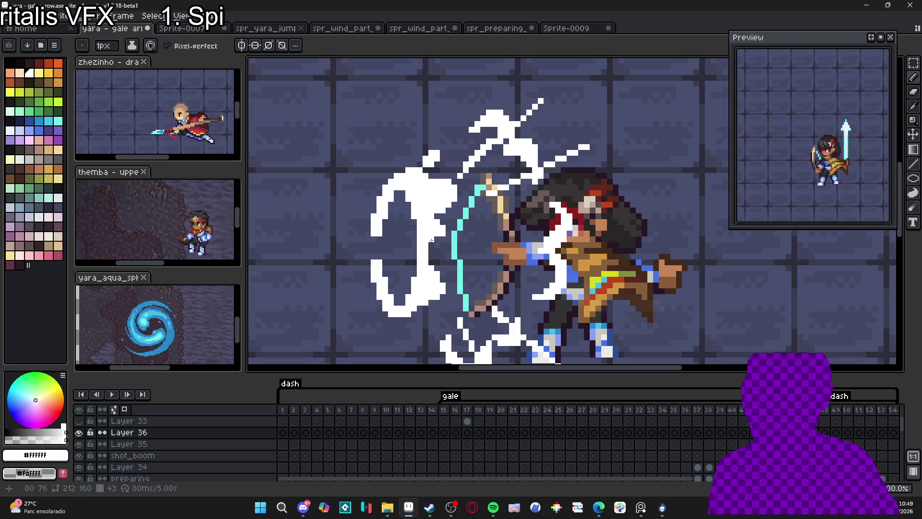
key(plus)
scroll(413, 290, down, 2)
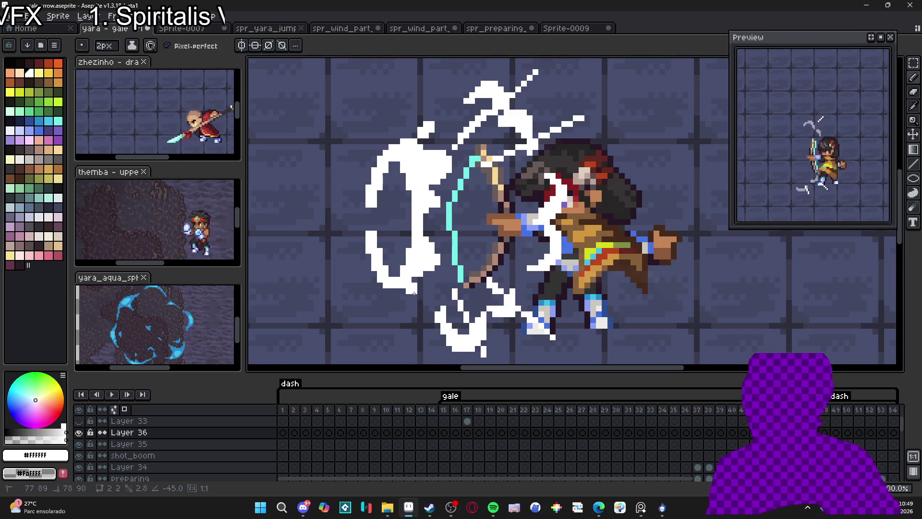
key(minus)
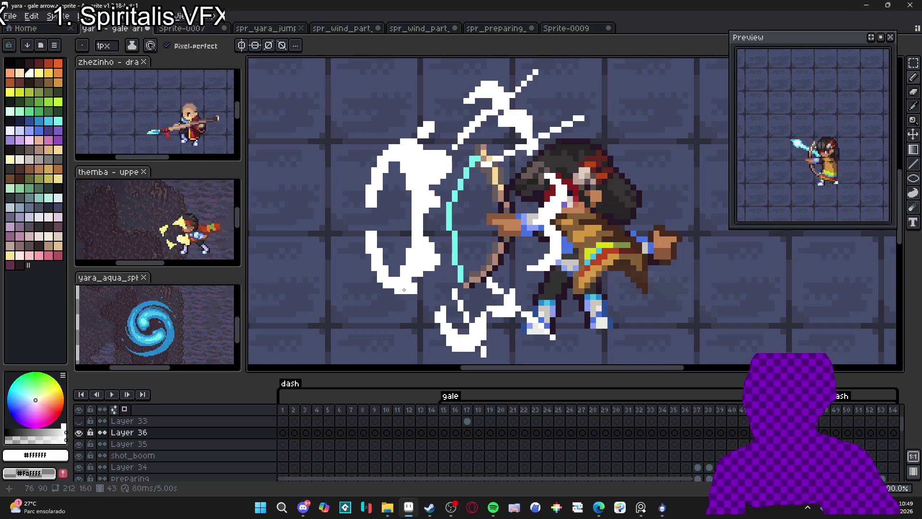
click(405, 296)
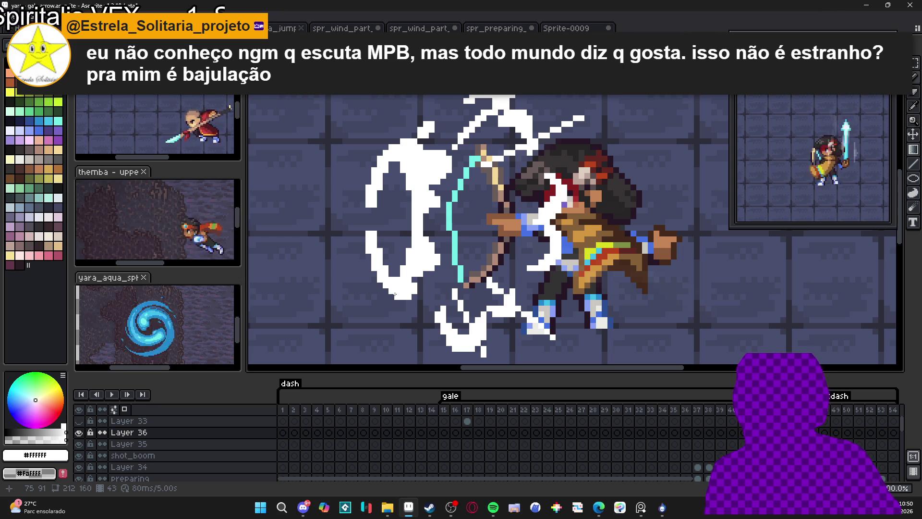
scroll(405, 271, down, 1)
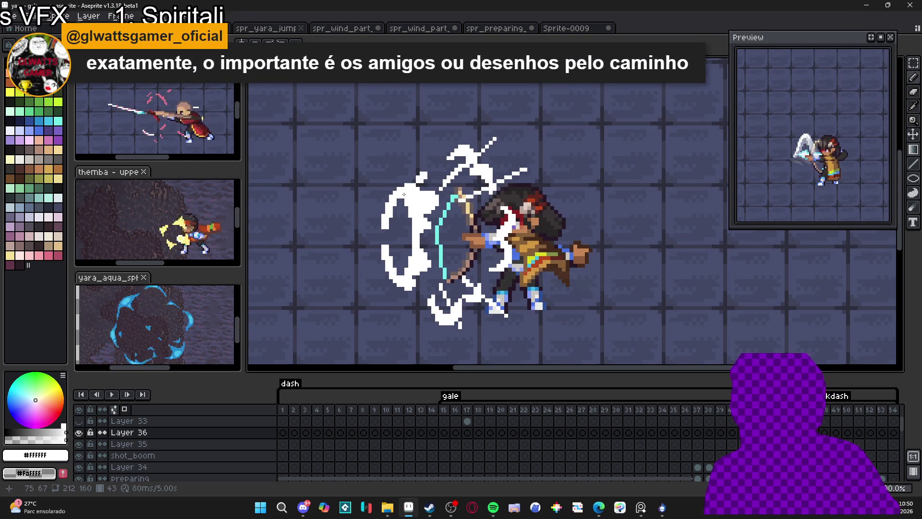
scroll(405, 196, up, 1)
scroll(404, 196, down, 2)
scroll(406, 195, up, 1)
drag(405, 196, 408, 179)
scroll(425, 191, down, 1)
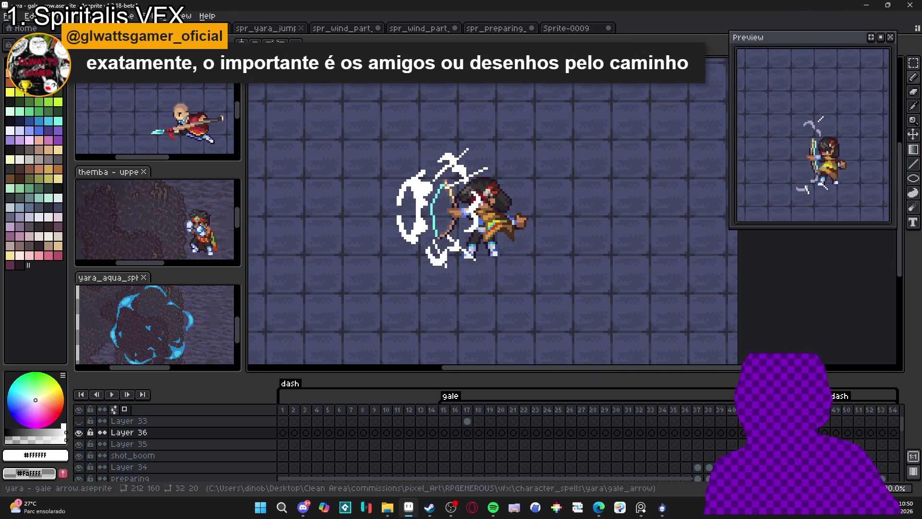
key(Return)
key(Return)
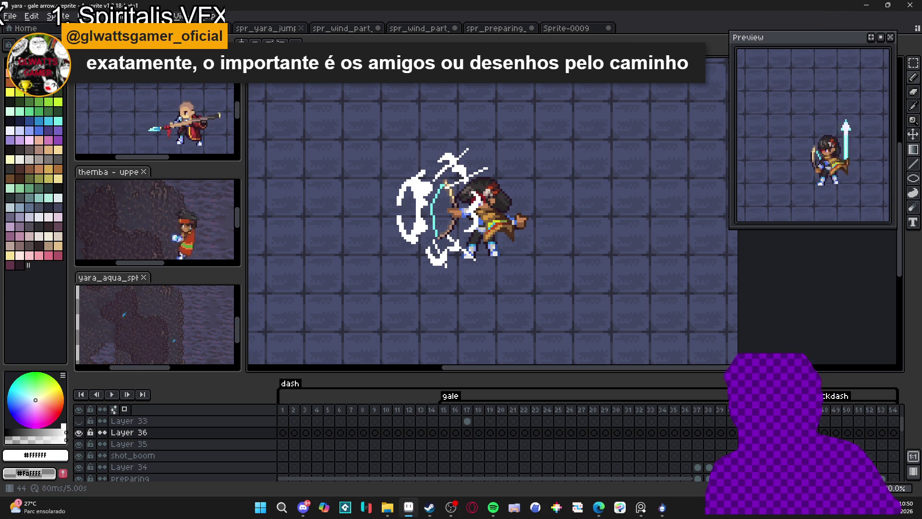
key(Left)
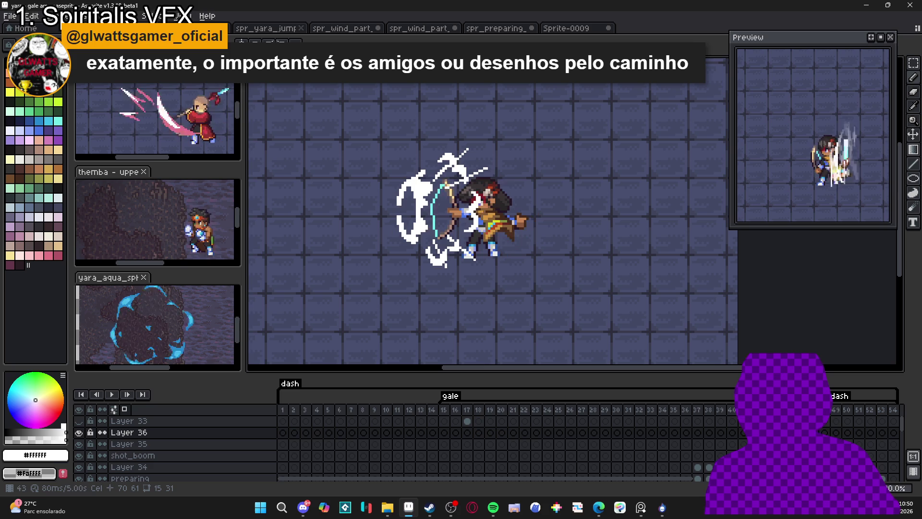
key(Left)
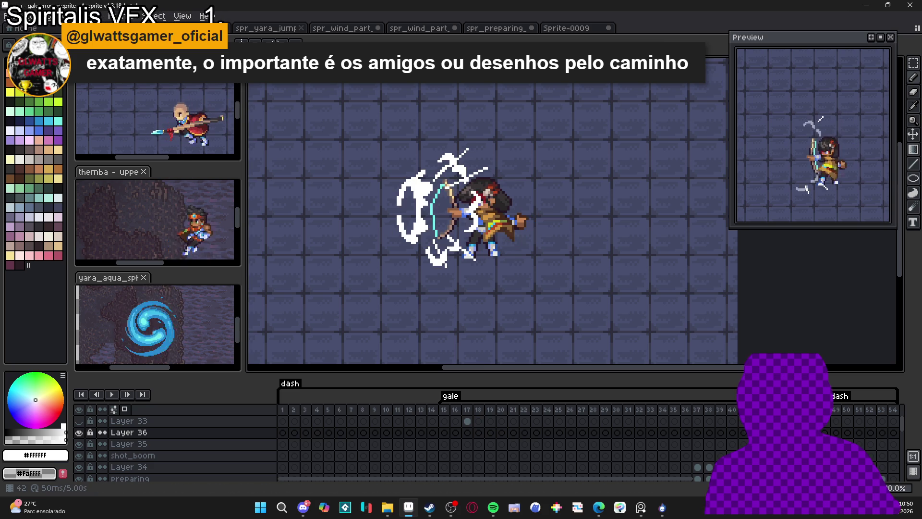
key(Right)
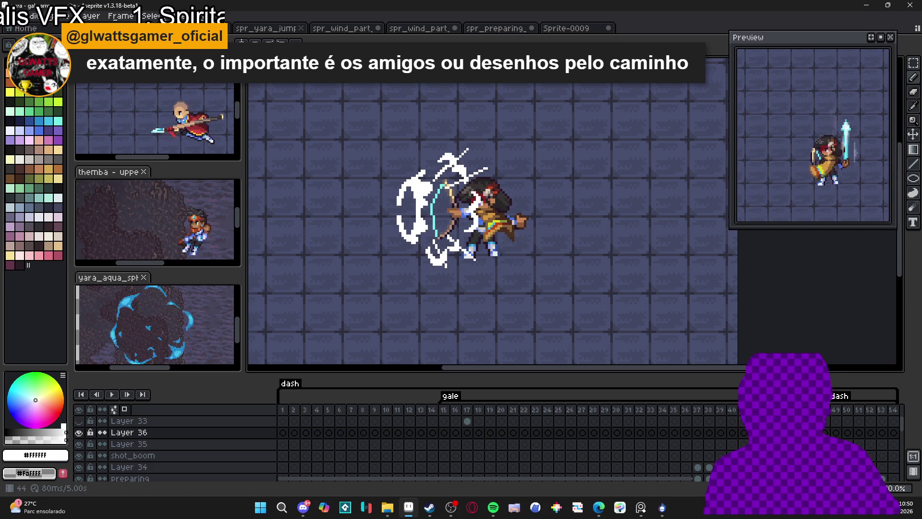
key(Right)
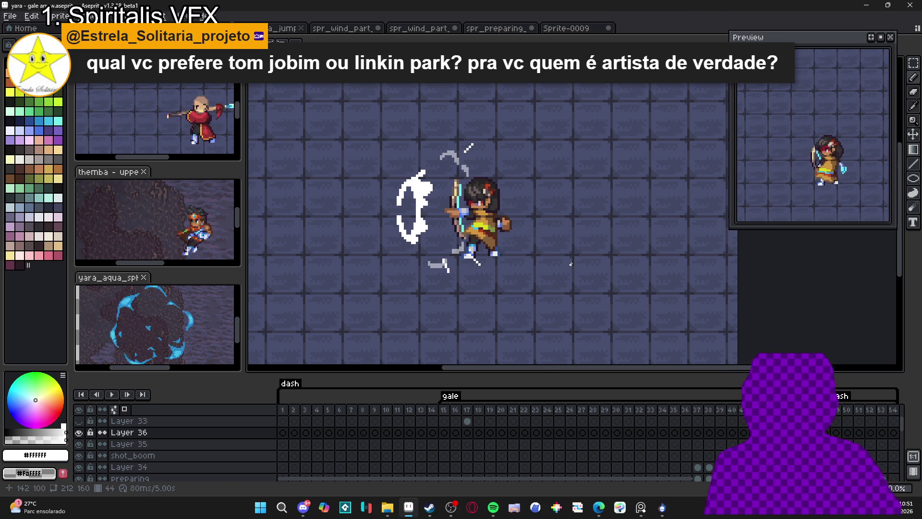
key(Left)
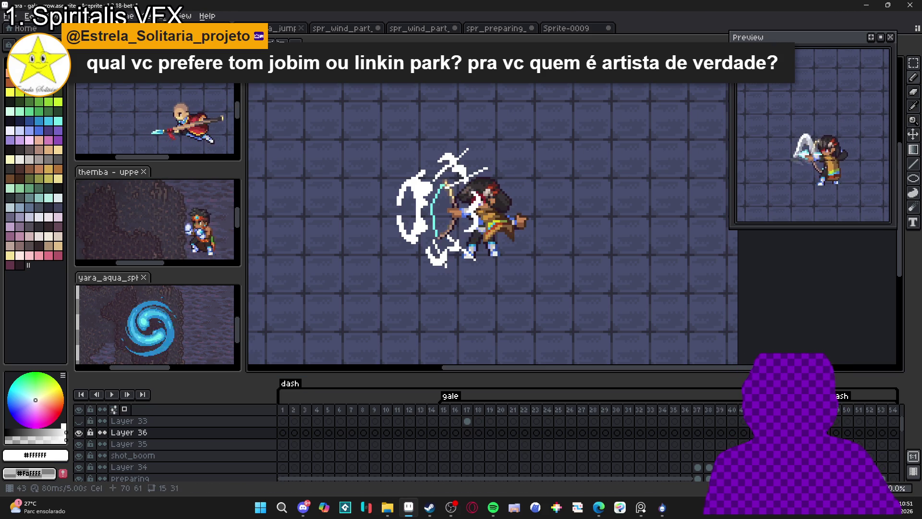
key(Right)
key(Right)
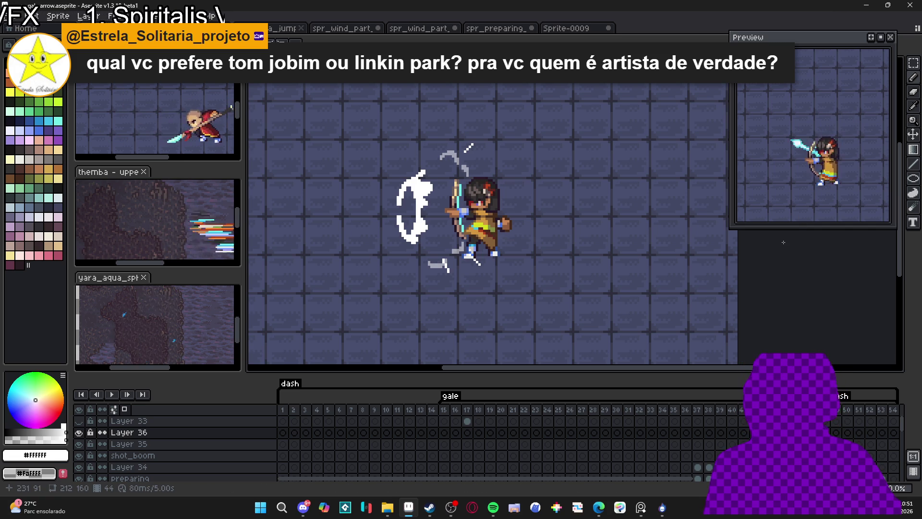
key(Left)
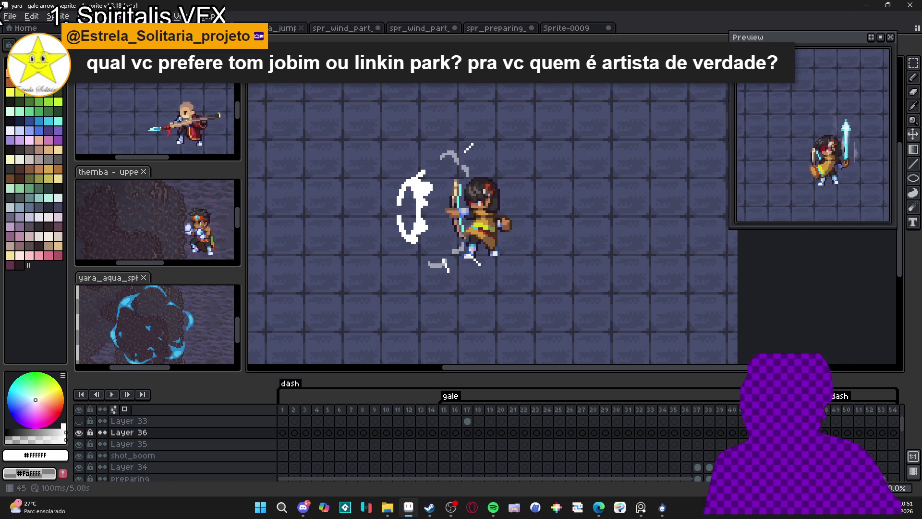
key(Right)
key(Right)
key(Left)
key(Right)
key(Right)
key(Left)
key(Left)
key(Right)
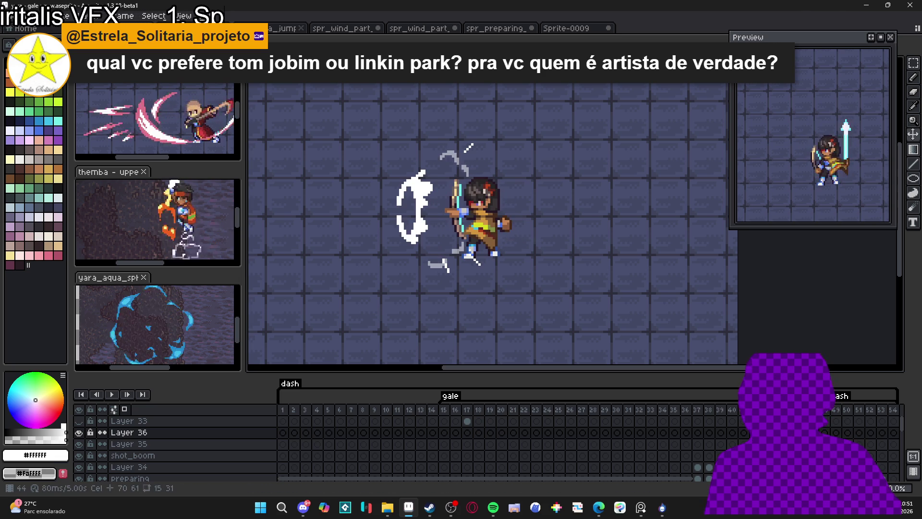
key(Right)
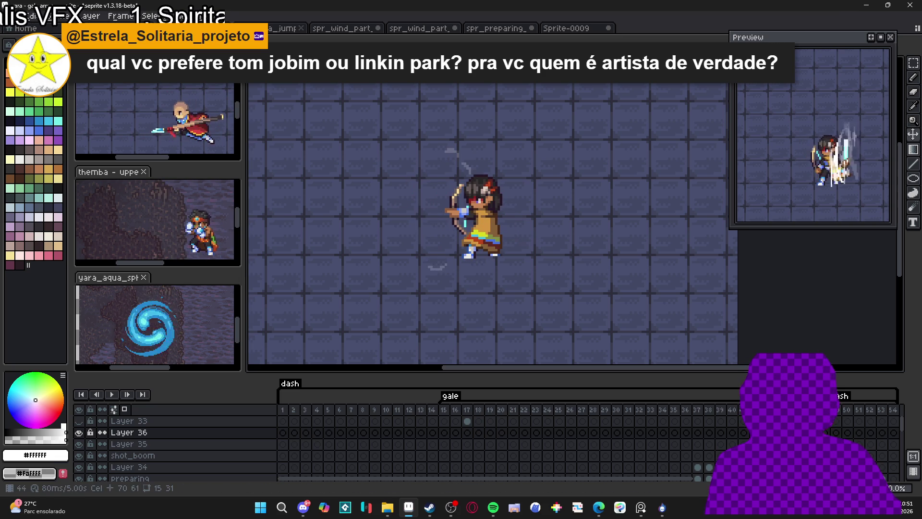
key(Left)
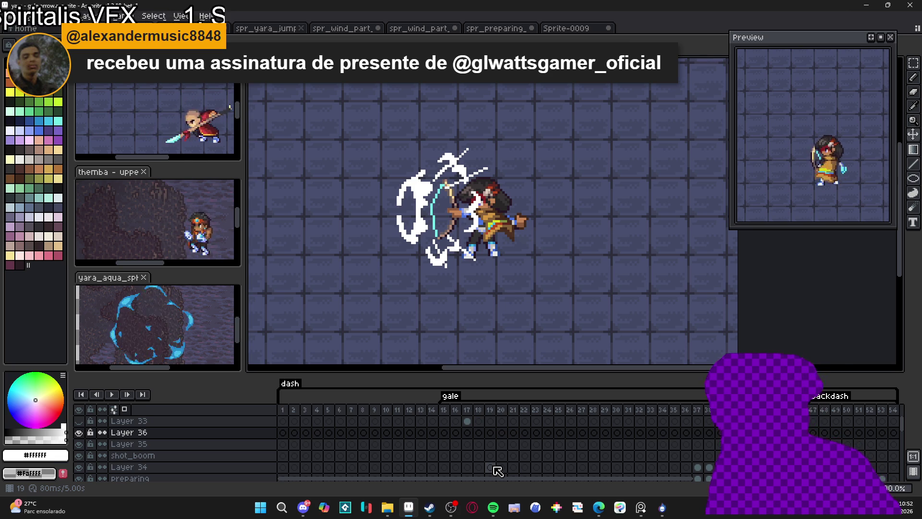
click(504, 468)
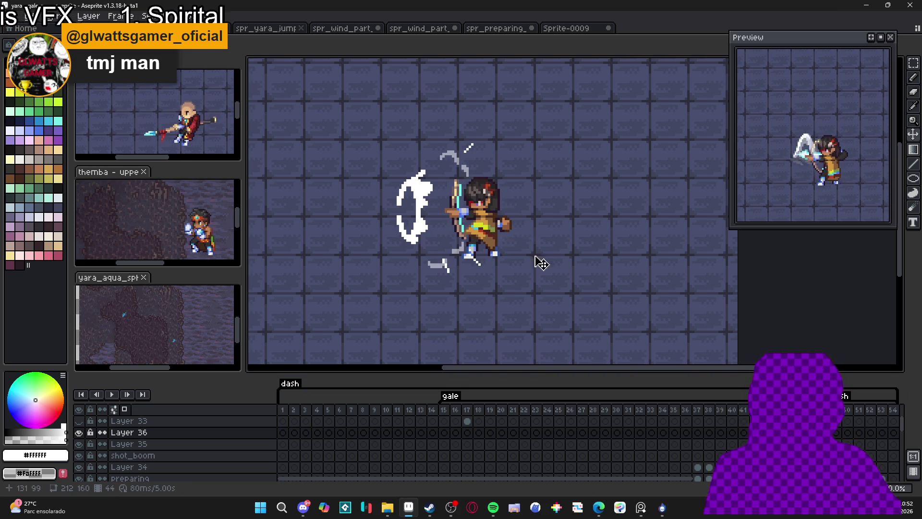
key(b)
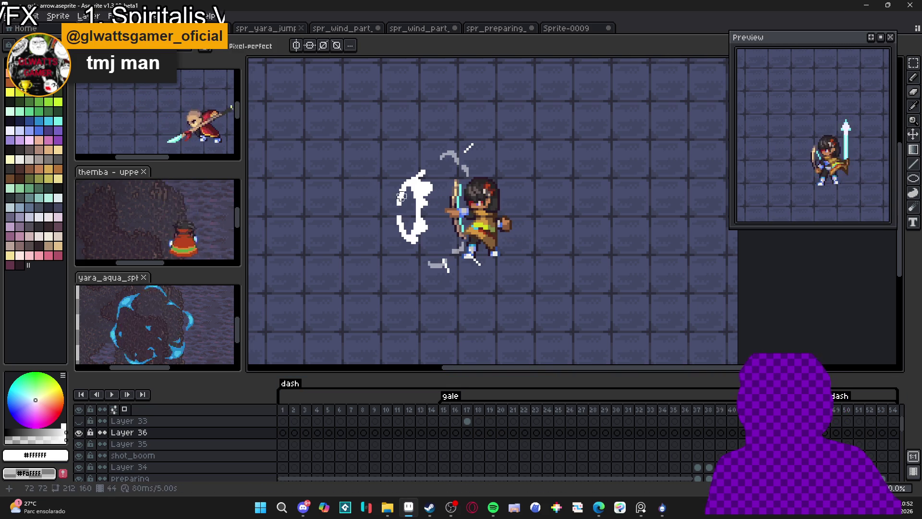
key(e)
mouse_move(408, 192)
mouse_down()
mouse_move(417, 185)
mouse_move(410, 206)
mouse_up()
key(ctrl+z)
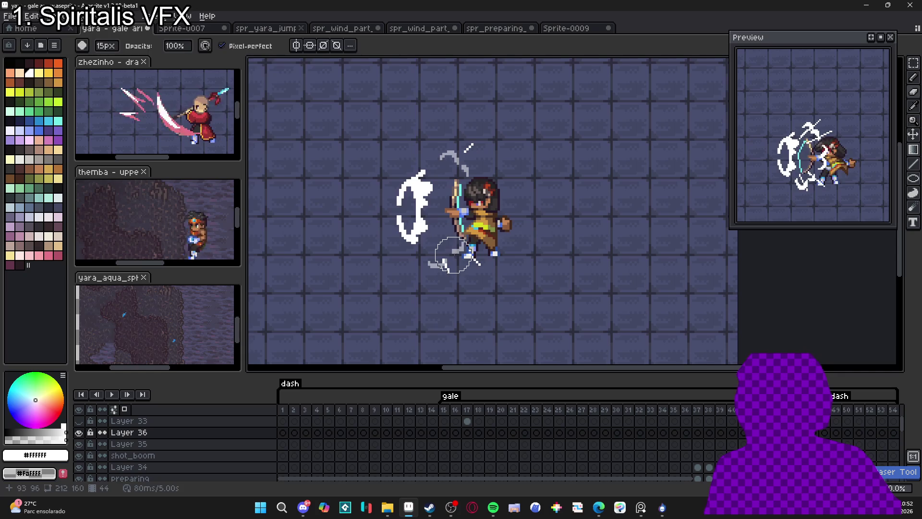
key(b)
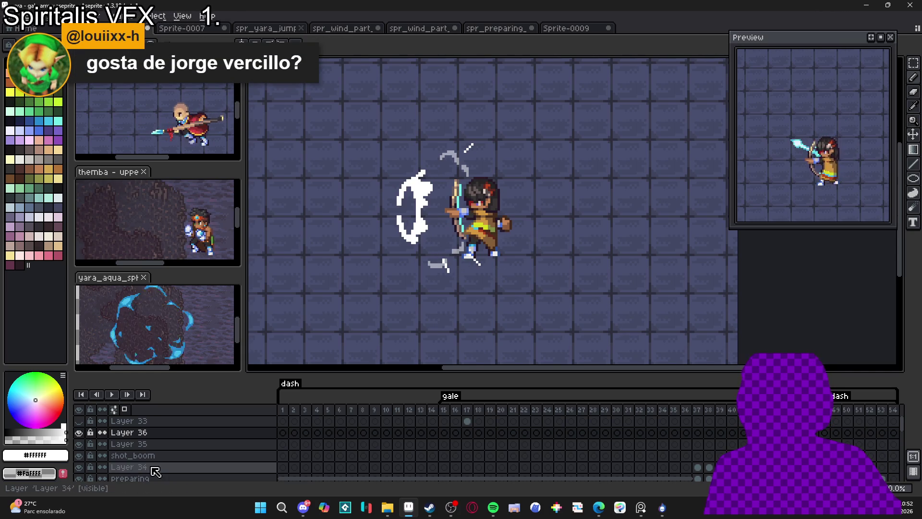
scroll(145, 449, down, 5)
scroll(146, 449, down, 5)
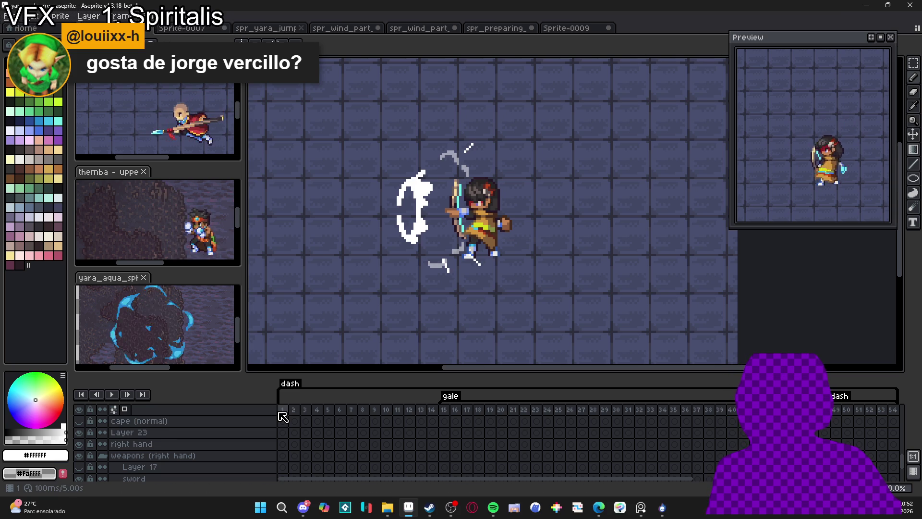
scroll(99, 452, down, 5)
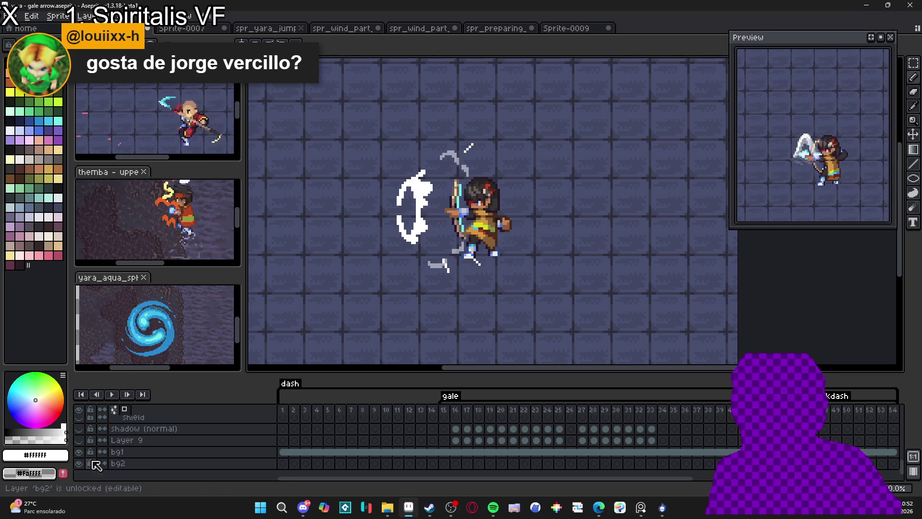
Step: Hide the bg1 floor background layer so the checkerboard shows, and zoom in
click(78, 451)
scroll(433, 194, up, 1)
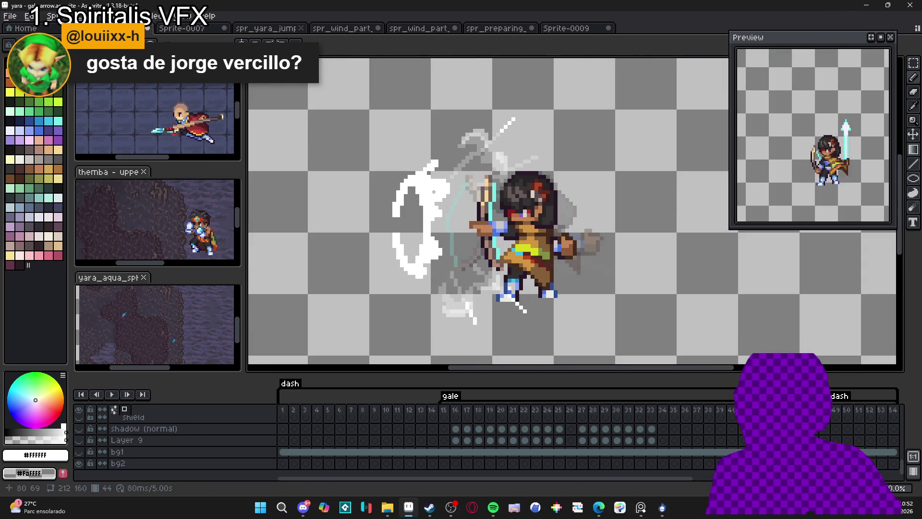
scroll(865, 440, up, 5)
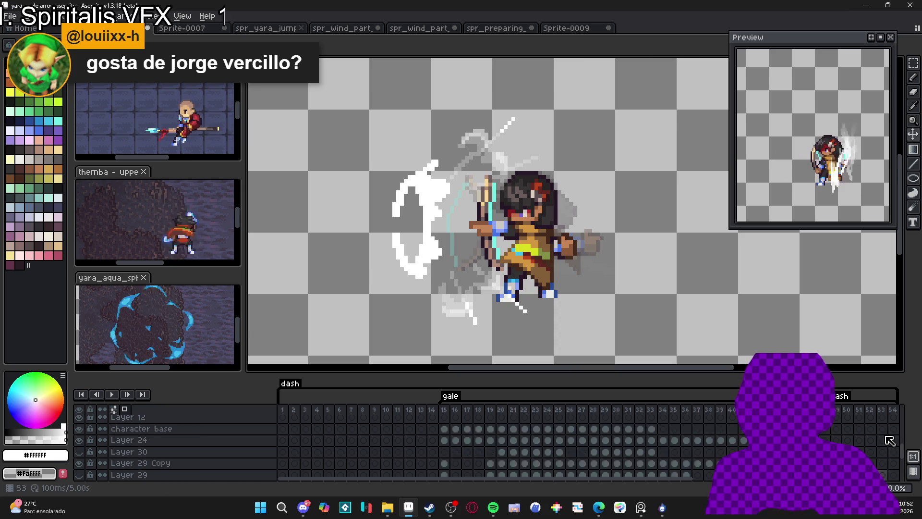
scroll(901, 443, up, 3)
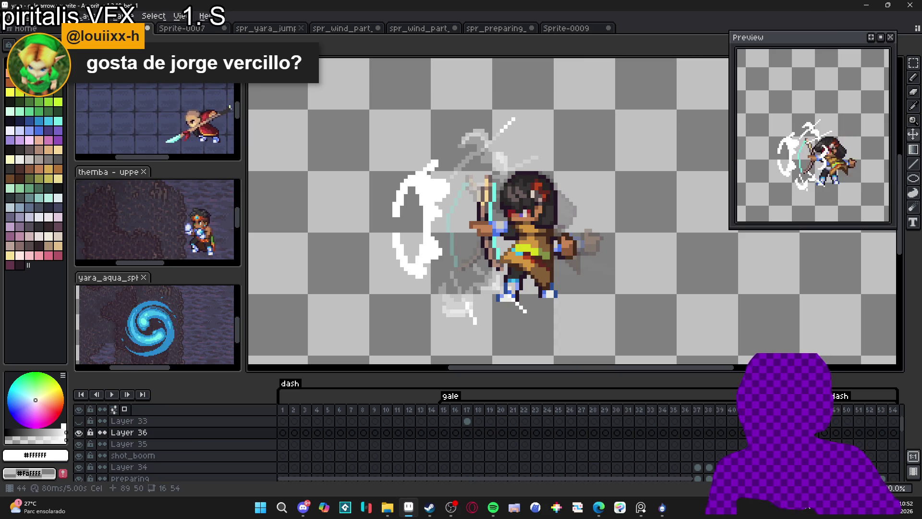
Step: Erase the white wind ring left of the archer on this frame
key(e)
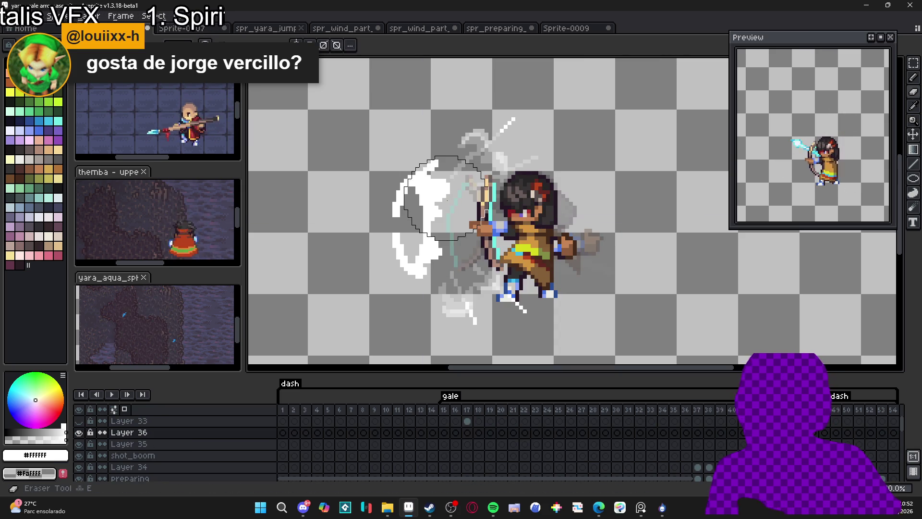
drag(418, 182, 420, 240)
key(b)
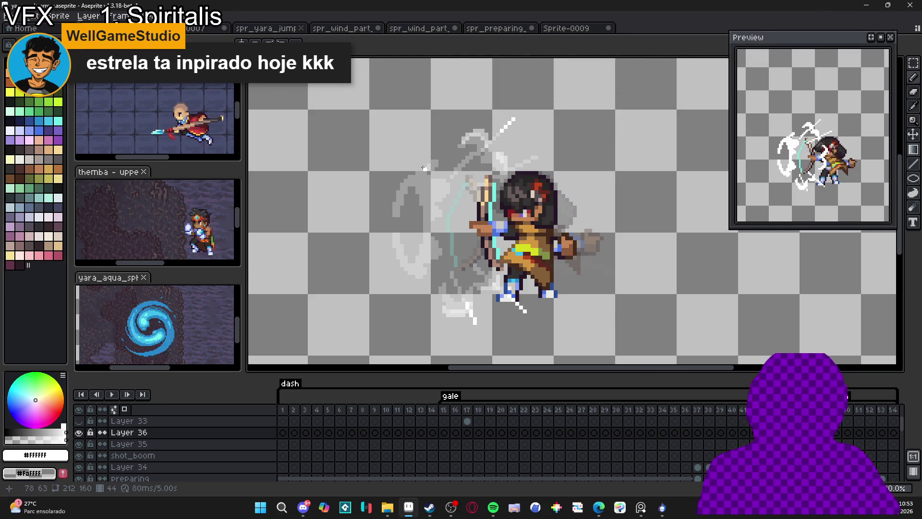
scroll(411, 178, up, 1)
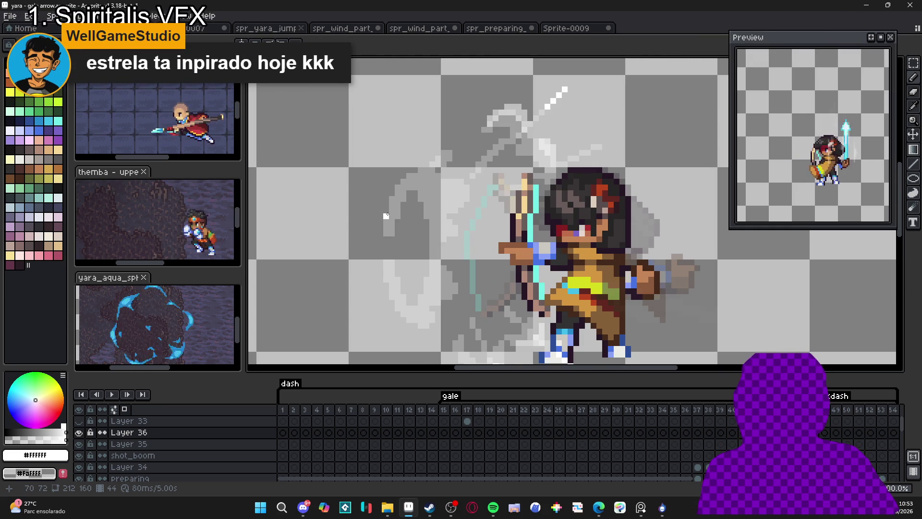
Step: Try out a white curved stroke left of the archer, undo it, and compare with a neighbouring frame
mouse_move(385, 221)
mouse_down()
mouse_move(392, 194)
mouse_move(417, 169)
mouse_up()
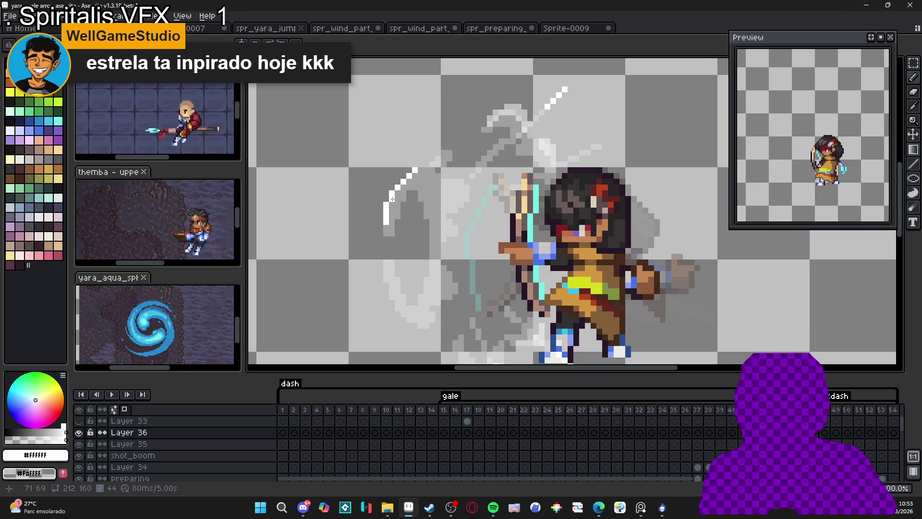
key(ctrl+z)
drag(386, 222, 432, 160)
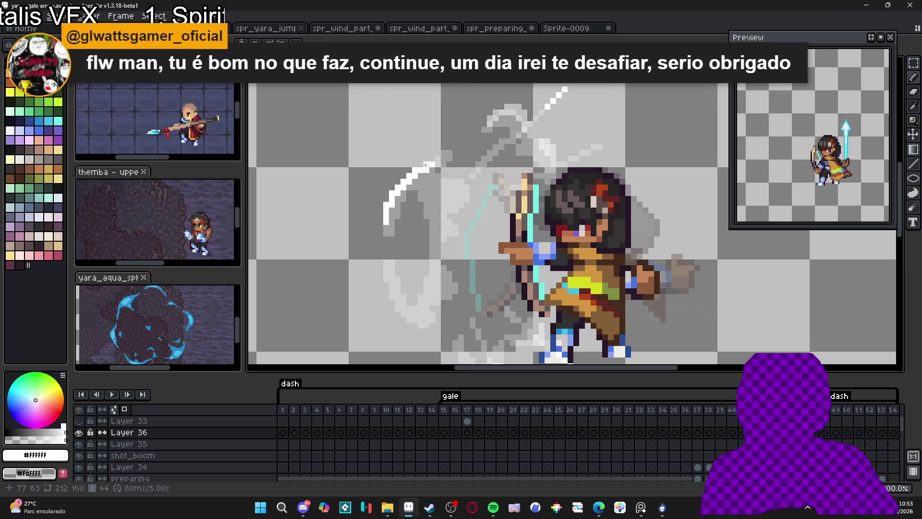
key(ctrl+z)
key(ctrl+z)
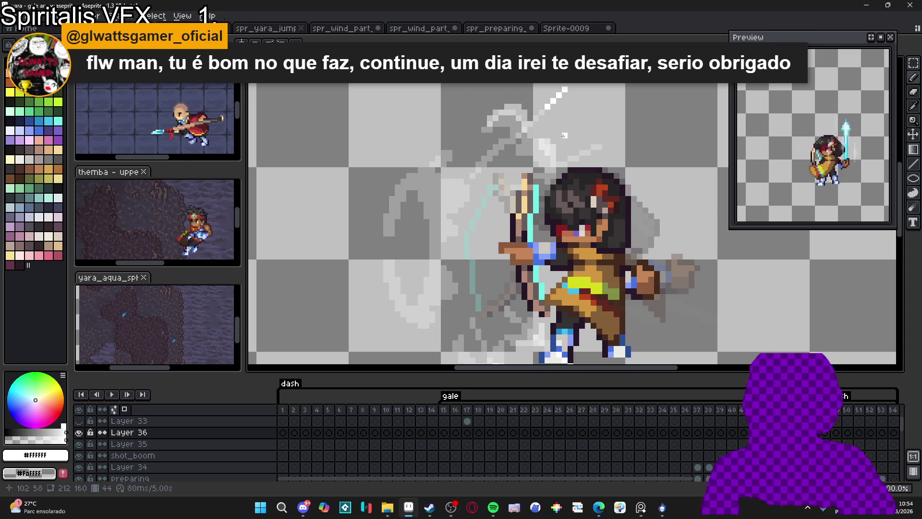
scroll(471, 168, down, 1)
key(Right)
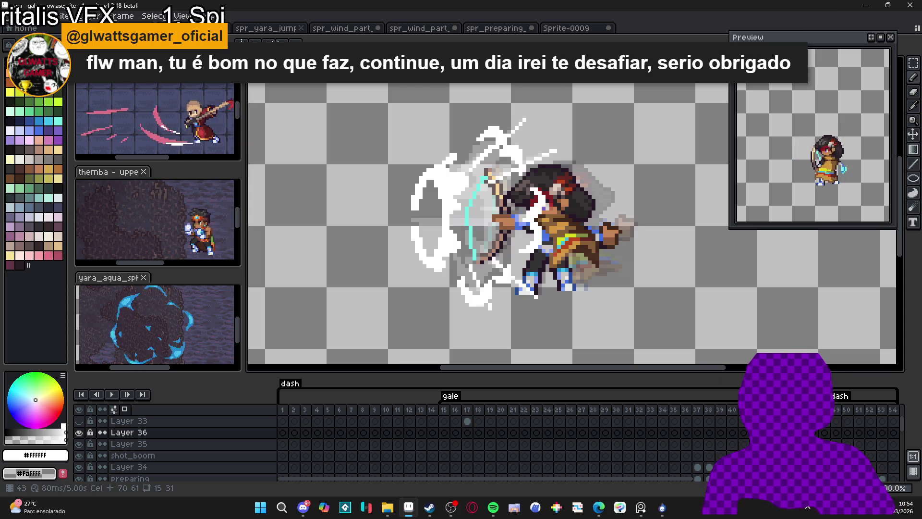
key(Right)
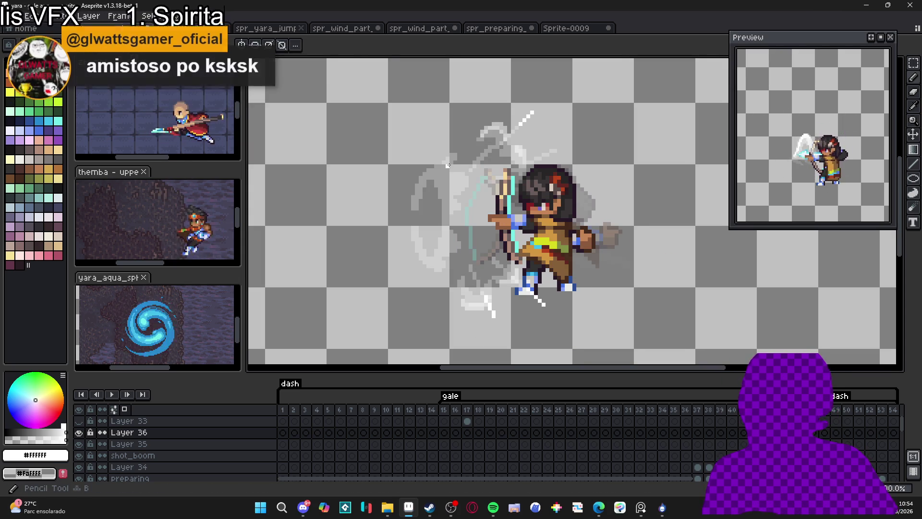
scroll(446, 142, up, 1)
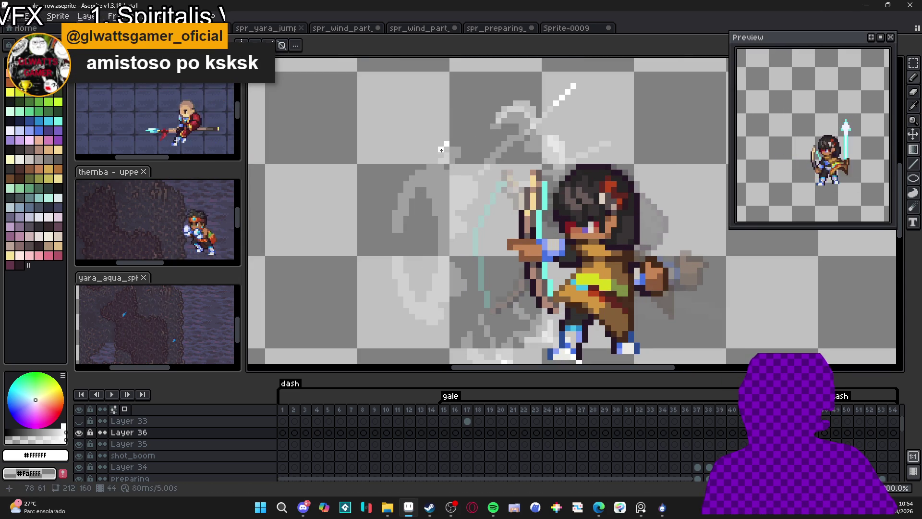
Step: Paint a white hooked stroke above the archer's upper left, nudge it one pixel, and extend it down-left
mouse_move(451, 135)
mouse_down()
mouse_move(456, 124)
mouse_move(450, 137)
mouse_move(464, 143)
mouse_up()
key(m)
key(ctrl+d)
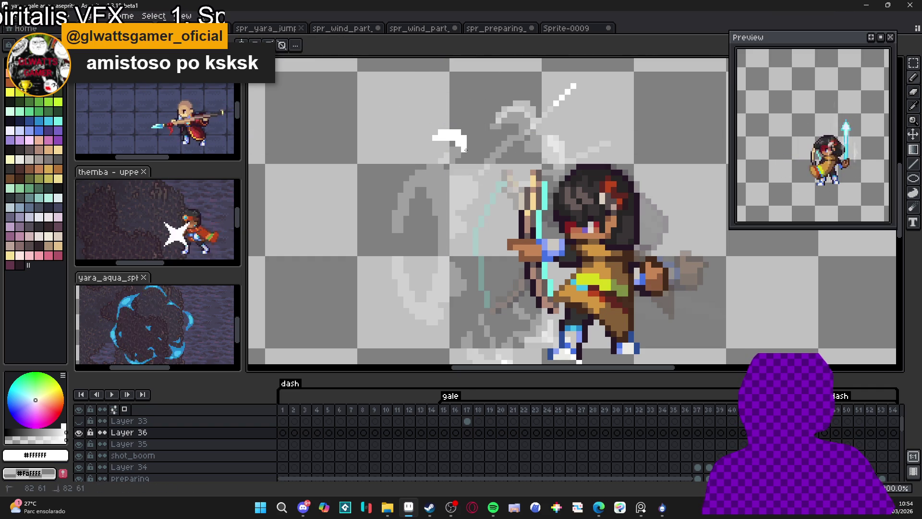
click(428, 155)
drag(395, 178, 389, 206)
click(422, 160)
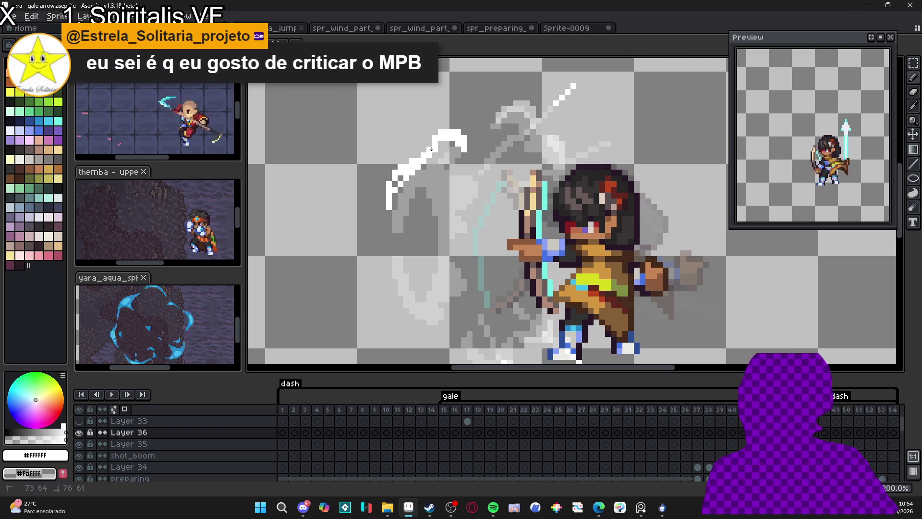
Step: Touch up the stroke with the Eraser and thicken it below its curve
key(e)
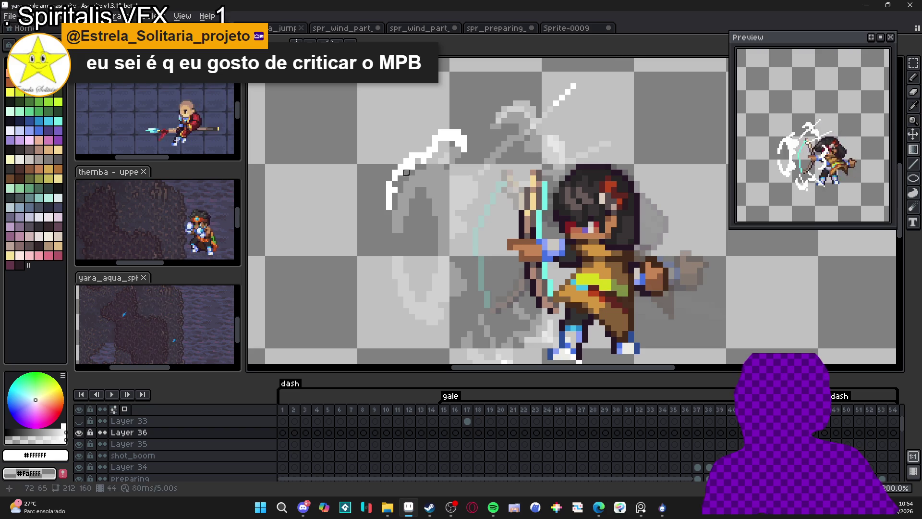
key(b)
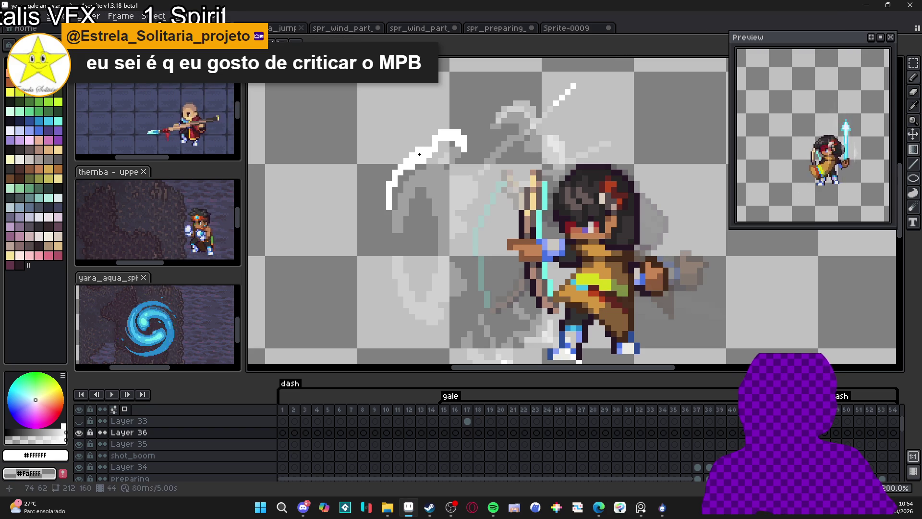
drag(487, 162, 487, 174)
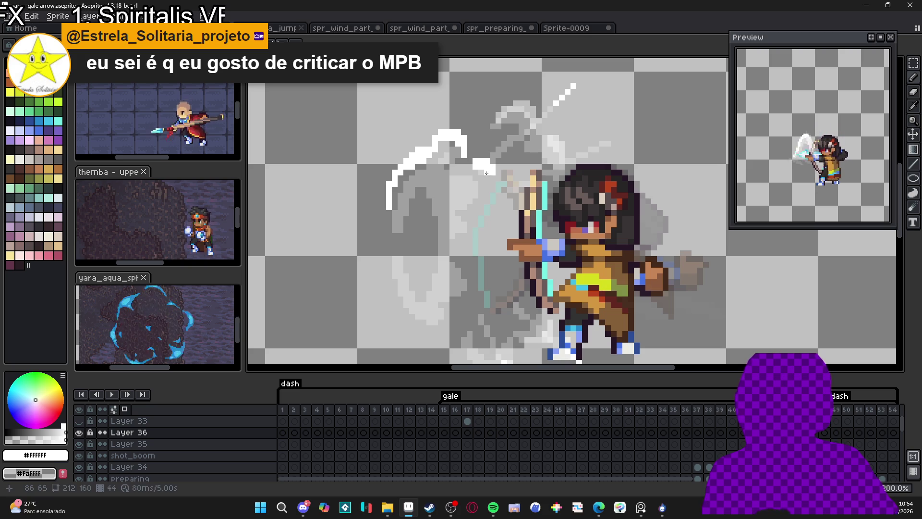